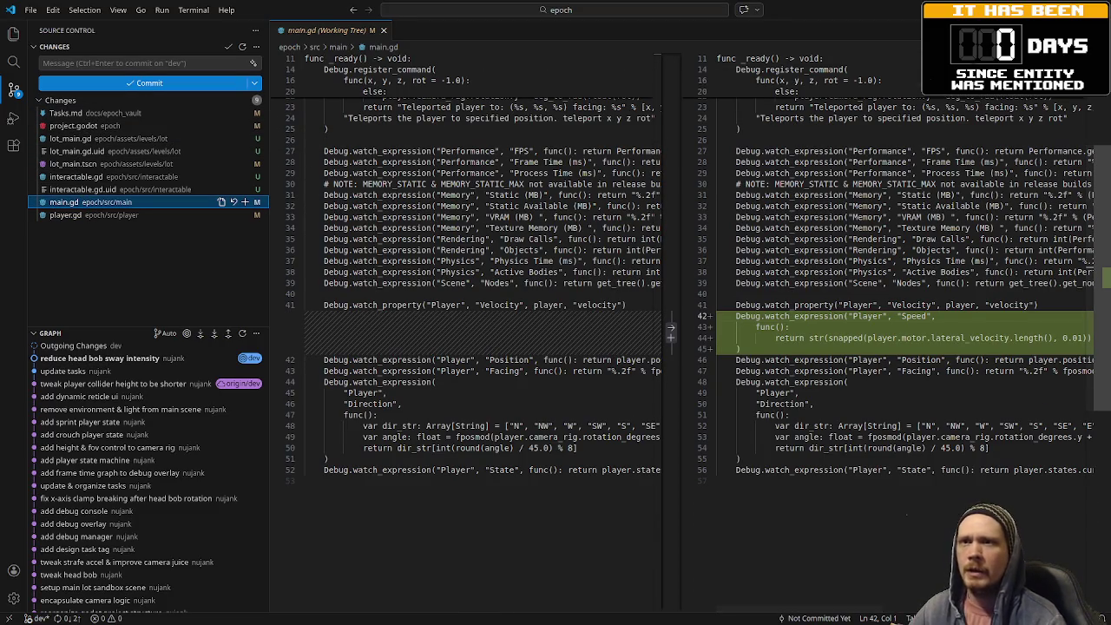
Step: Close the main.gd working-tree diff in VS Code and return to the Godot editor
{"action": "left_click", "coordinate": [383, 29]}
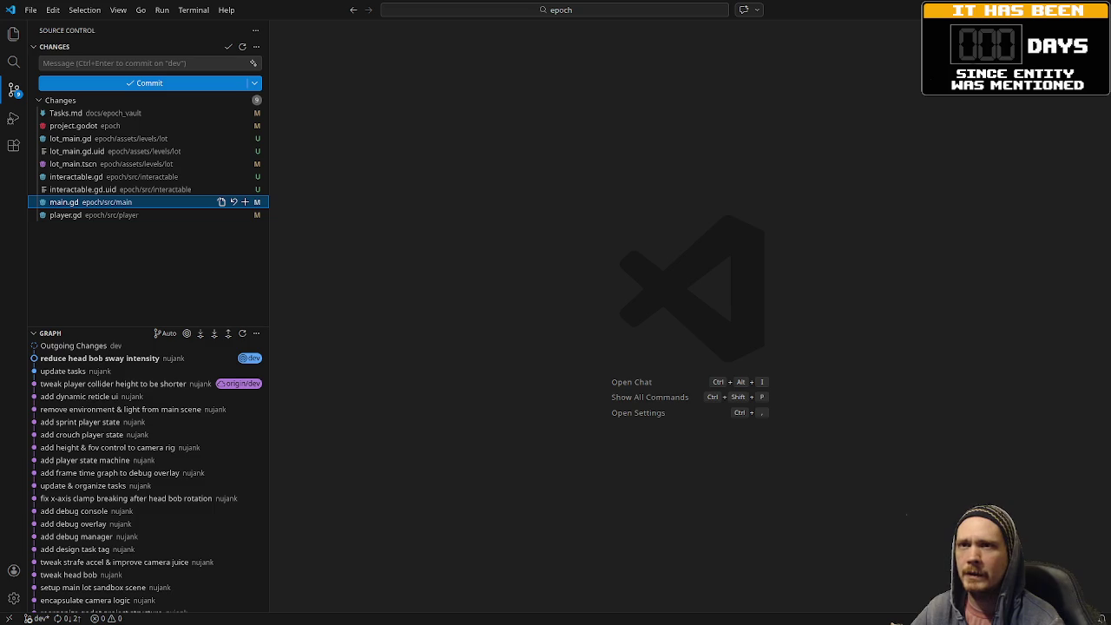
{"action": "key", "text": "alt+Tab"}
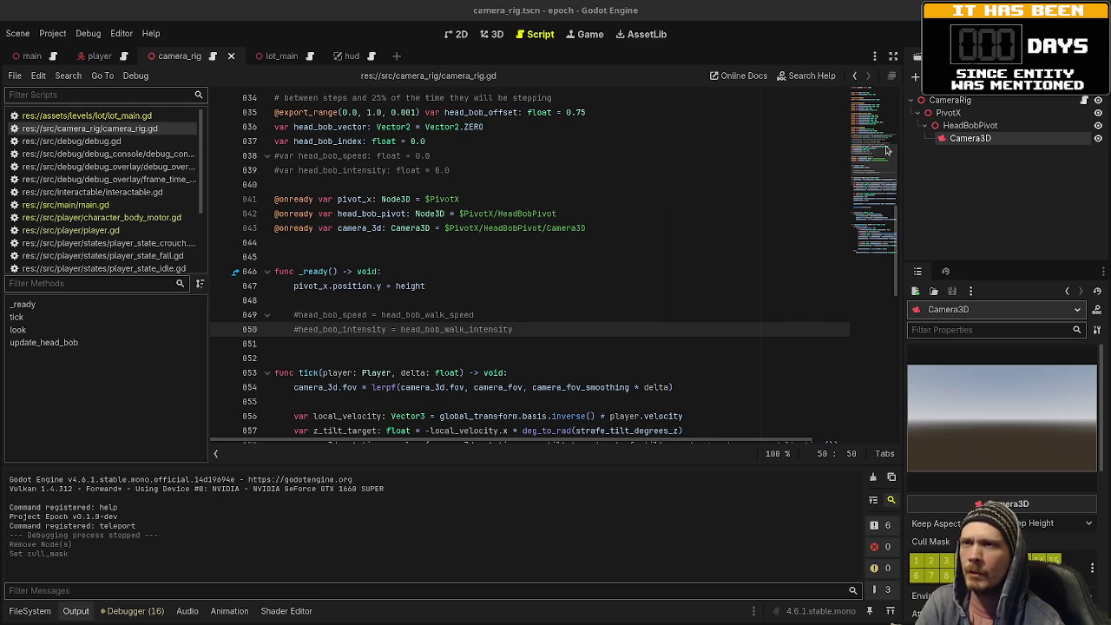
Step: Run the epoch project with F5 to playtest the camera_rig.gd changes
{"action": "key", "text": "F5"}
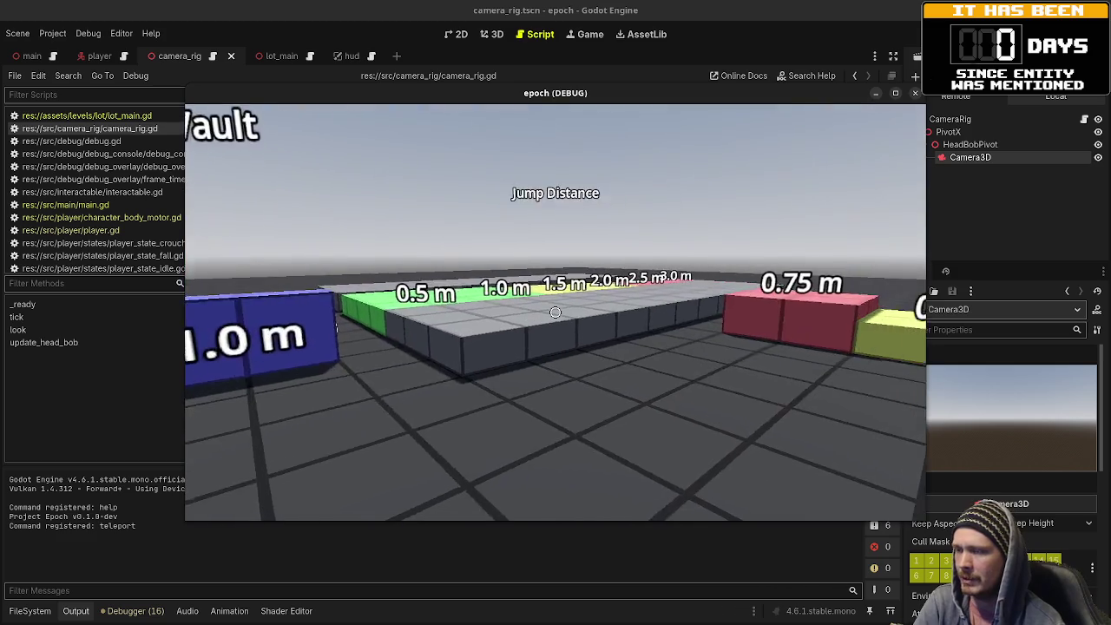
Step: Walk past the Jump Height boxes and through the grey building's doorway to face the Jump Distance row
{"action": "key", "text": "w"}
{"action": "key", "text": "w"}
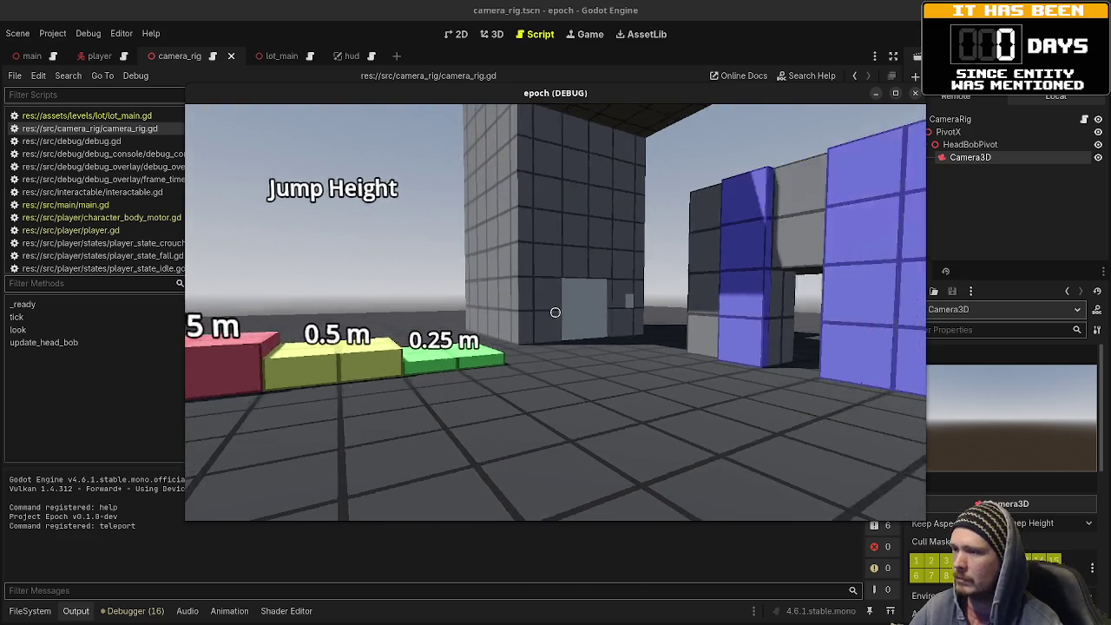
{"action": "key", "text": "w"}
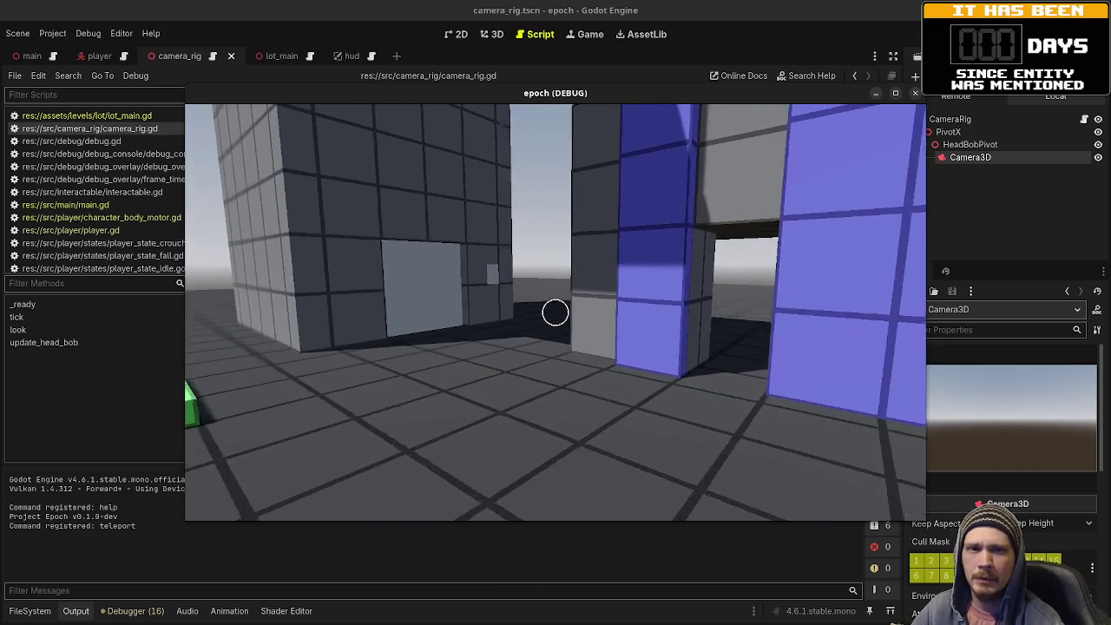
{"action": "key", "text": "w"}
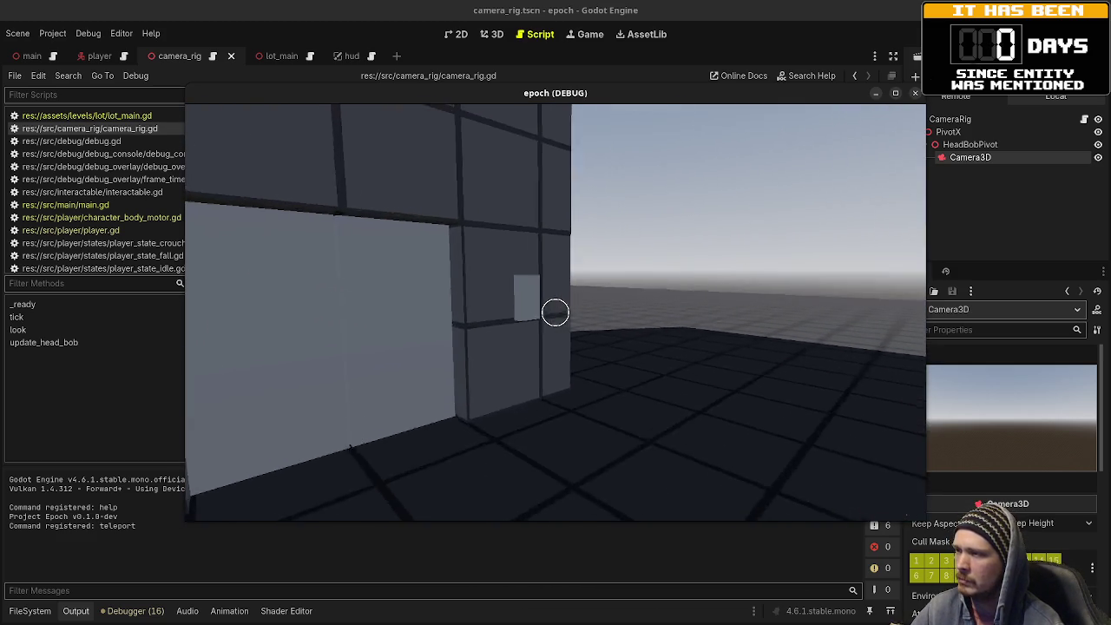
{"action": "key", "text": "w"}
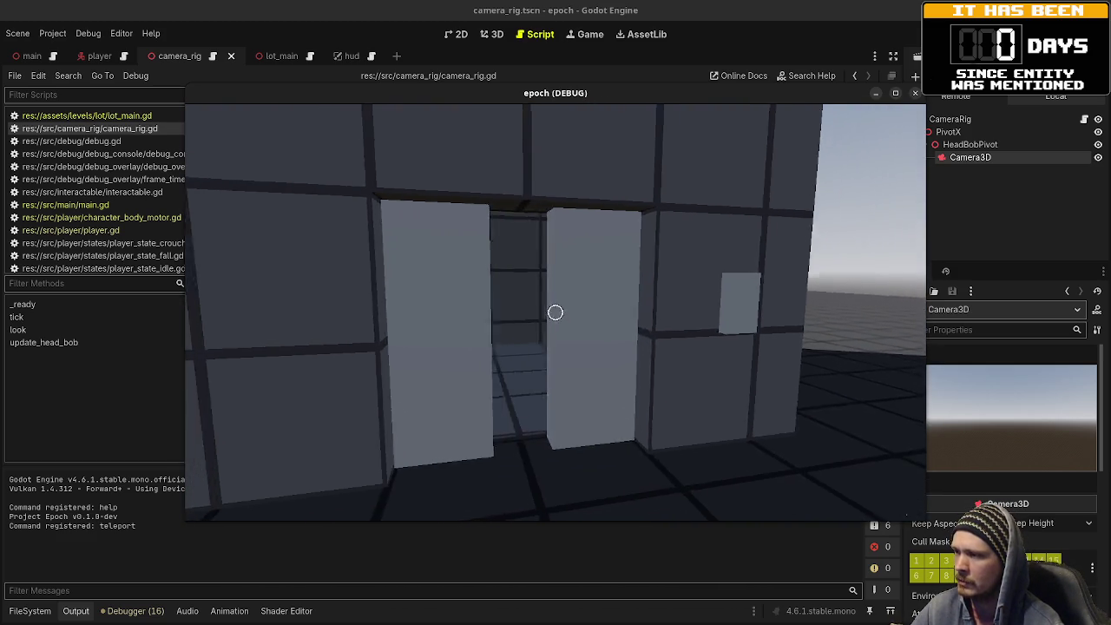
{"action": "key", "text": "w"}
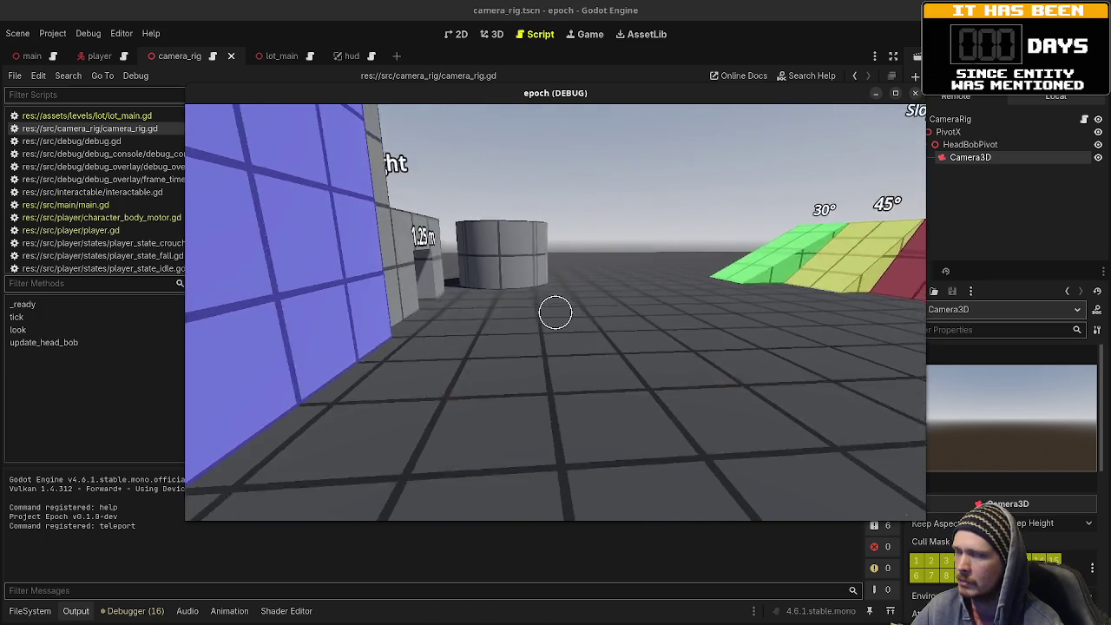
{"action": "key", "text": "w"}
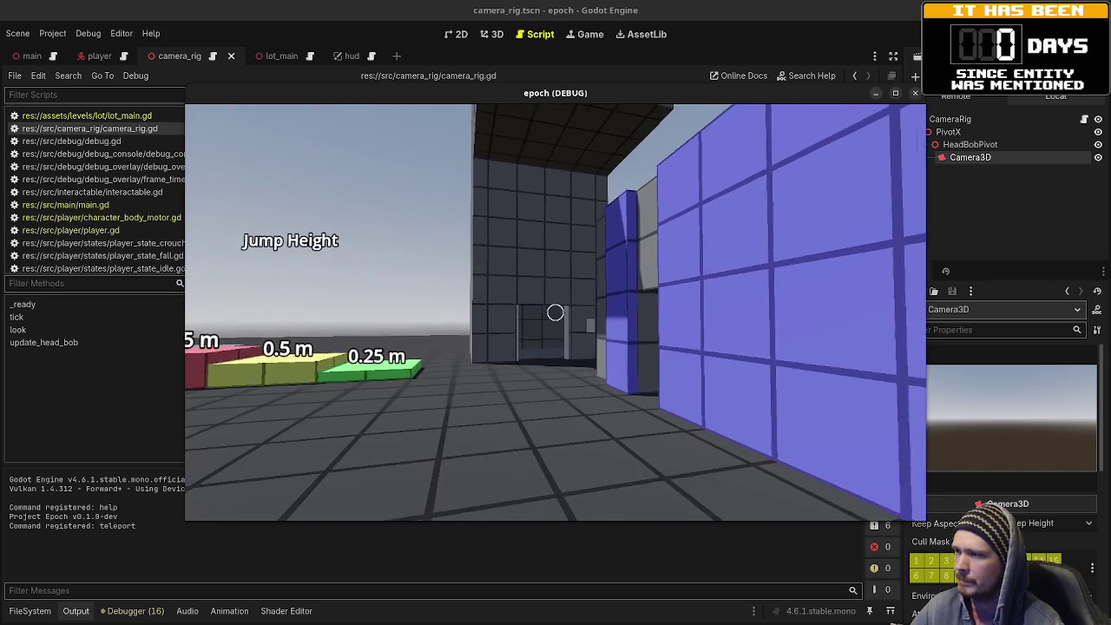
{"action": "key", "text": "w"}
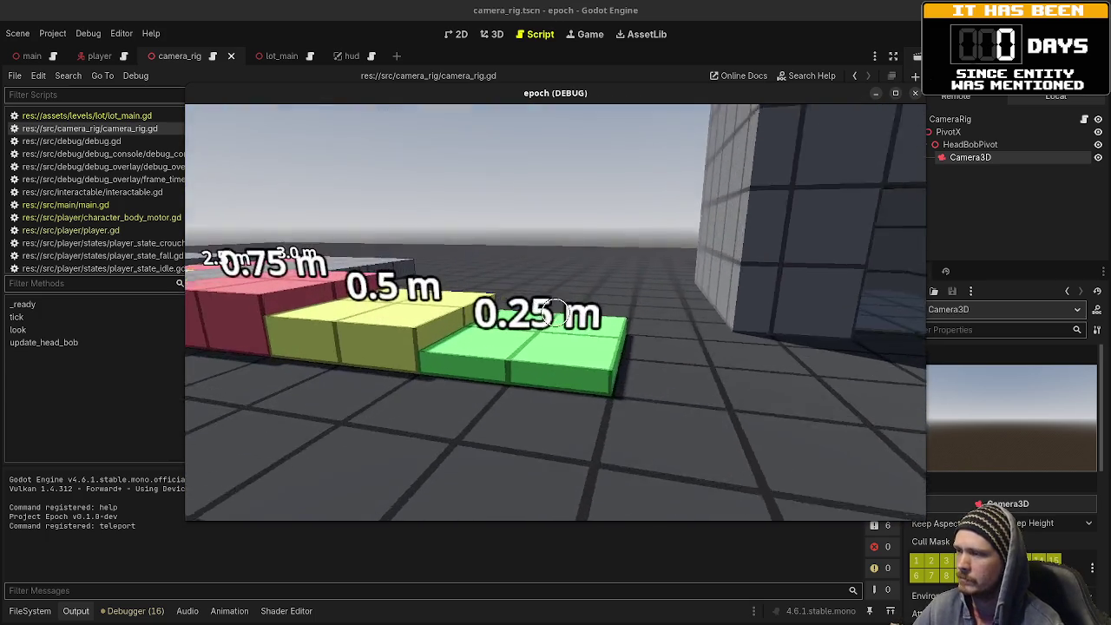
{"action": "key", "text": "w"}
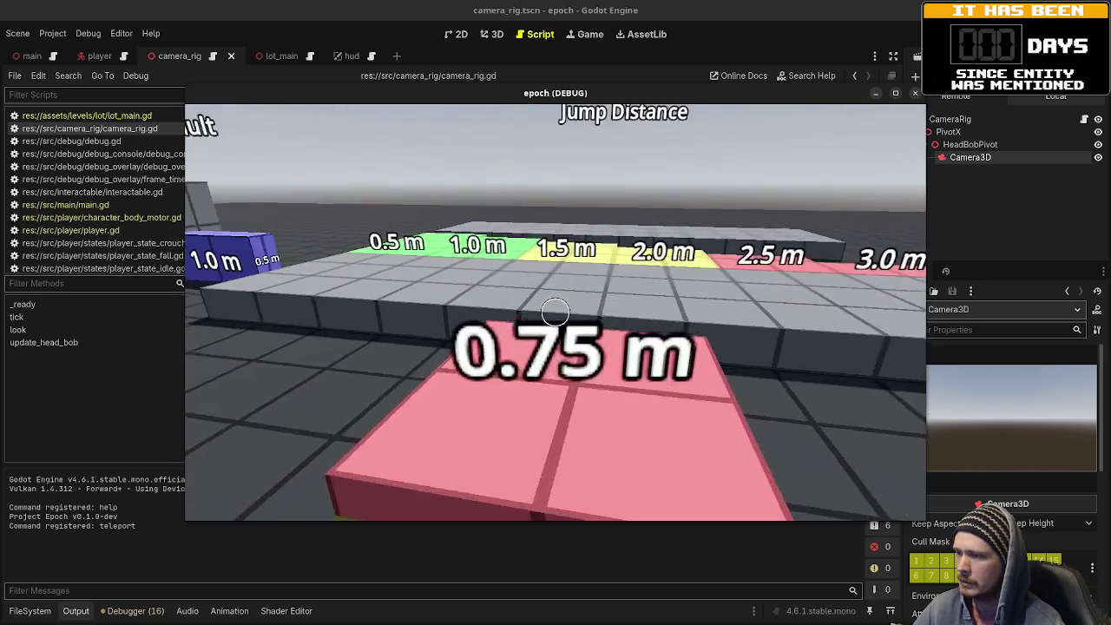
{"action": "key", "text": "w"}
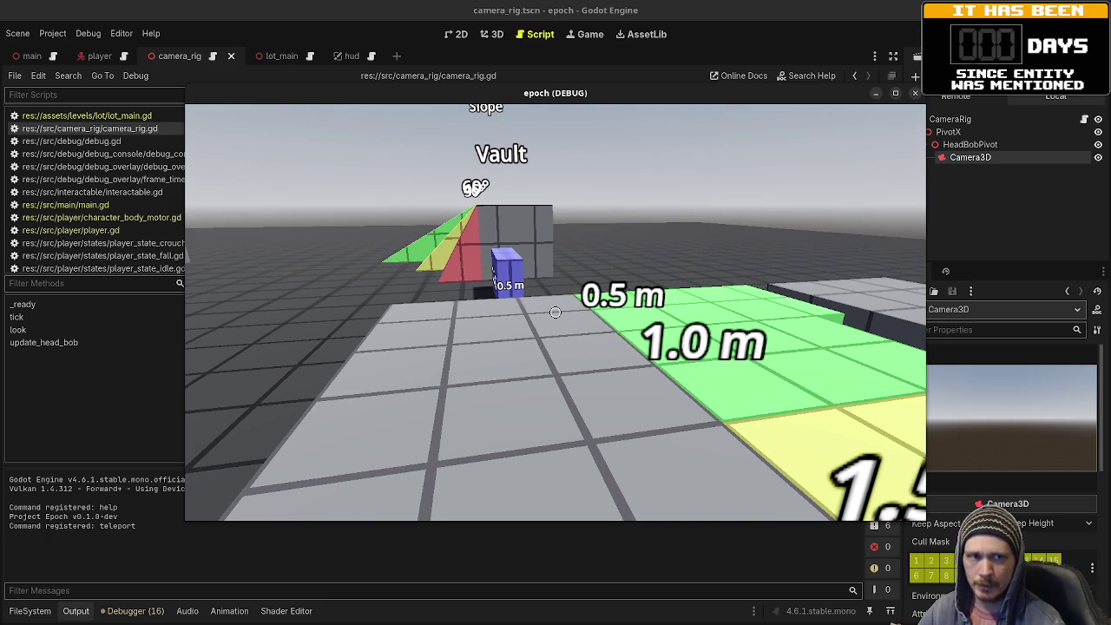
Step: Climb the Vault block and green ramps, pass through the Crouch Height opening, then head toward Jump Height
{"action": "key", "text": "w"}
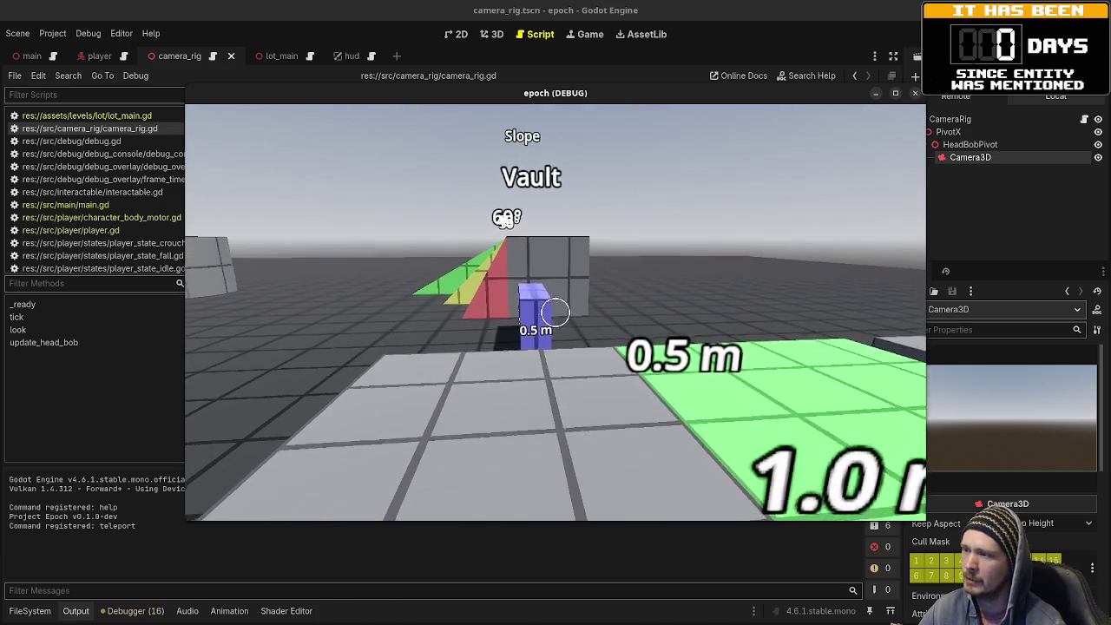
{"action": "key", "text": "w"}
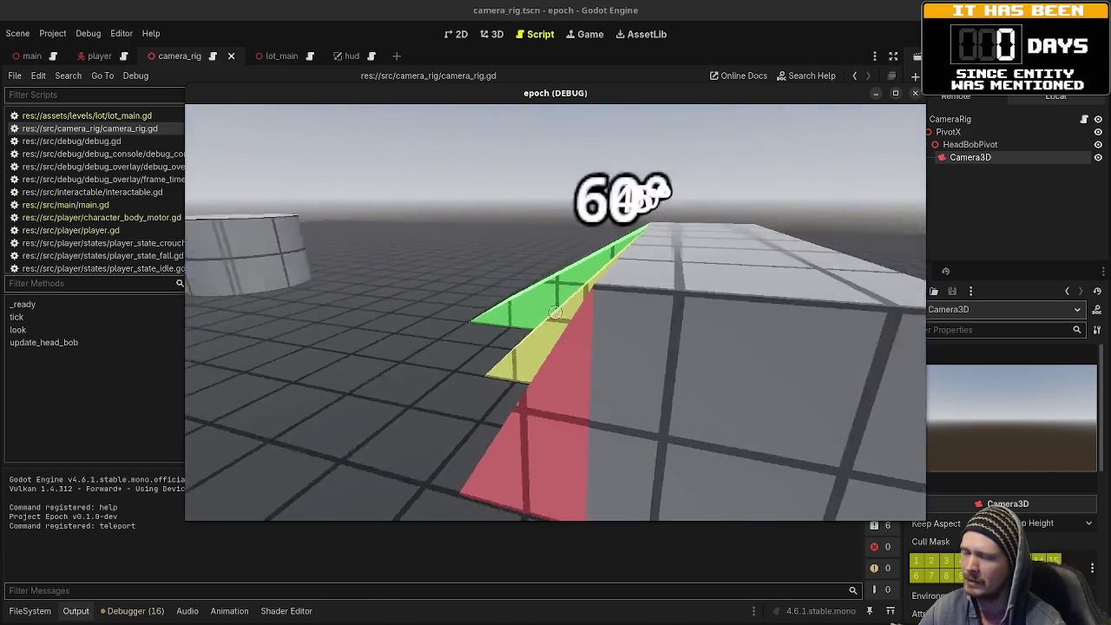
{"action": "mouse_move", "coordinate": [556, 312]}
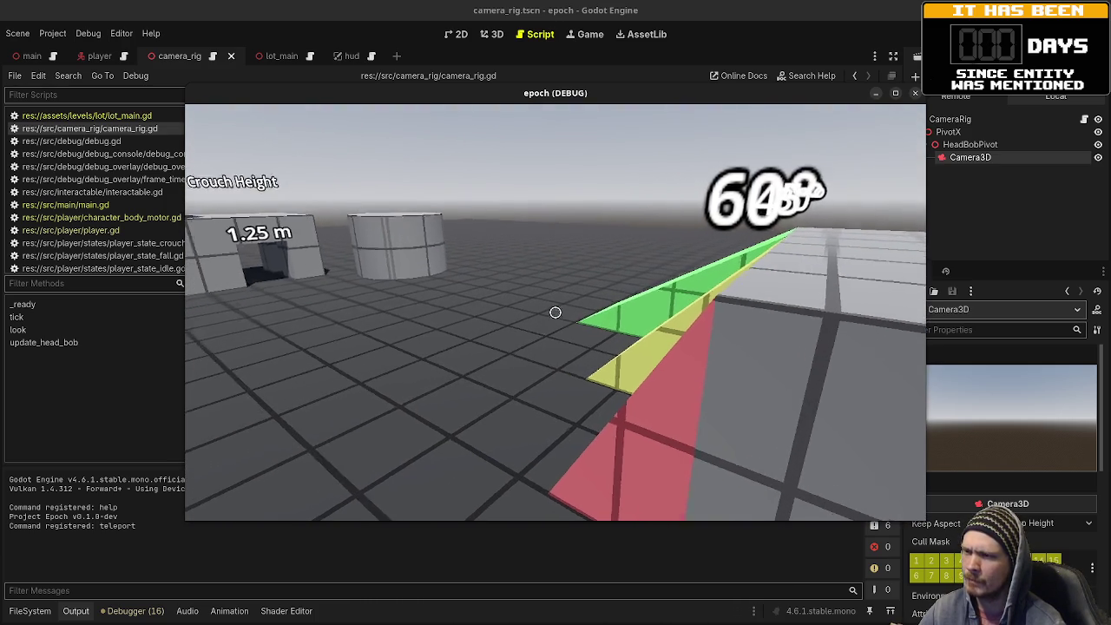
{"action": "key", "text": "w"}
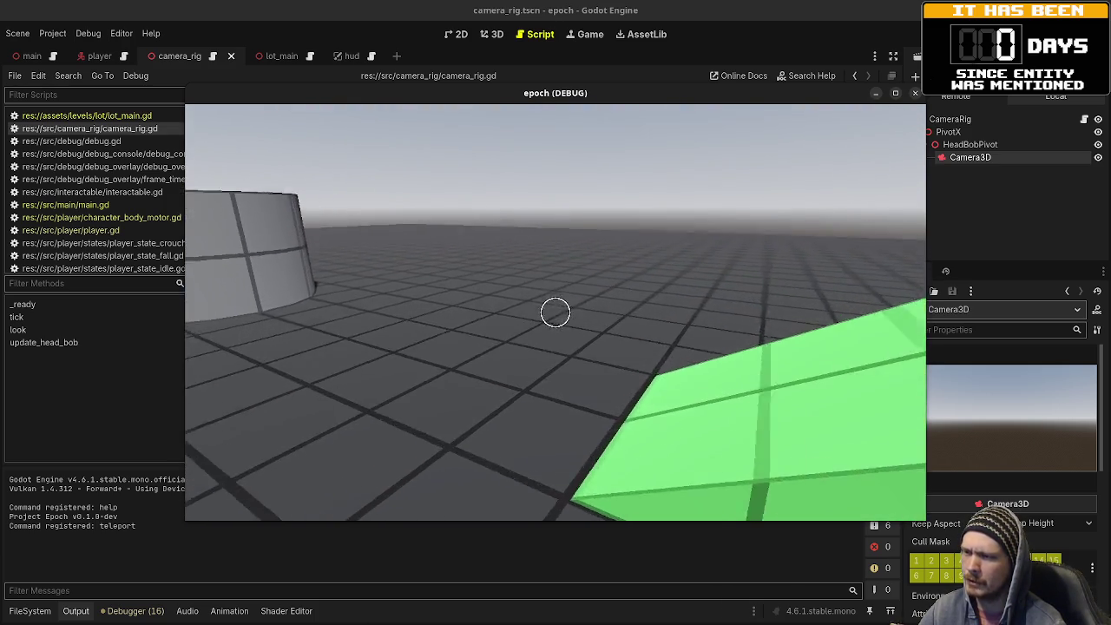
{"action": "key", "text": "w"}
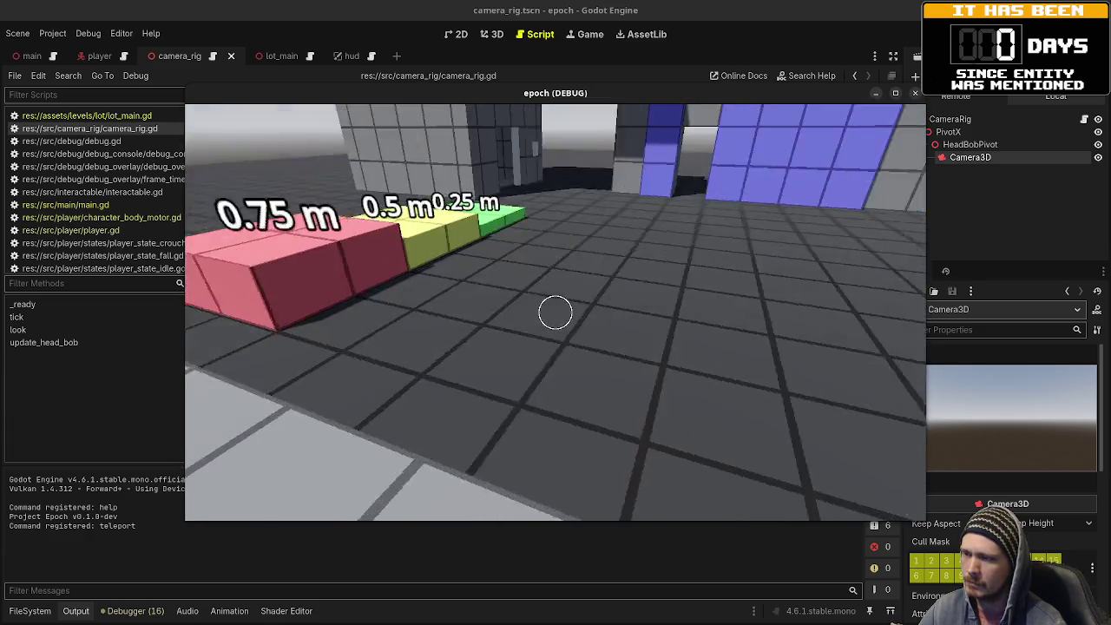
{"action": "key", "text": "w"}
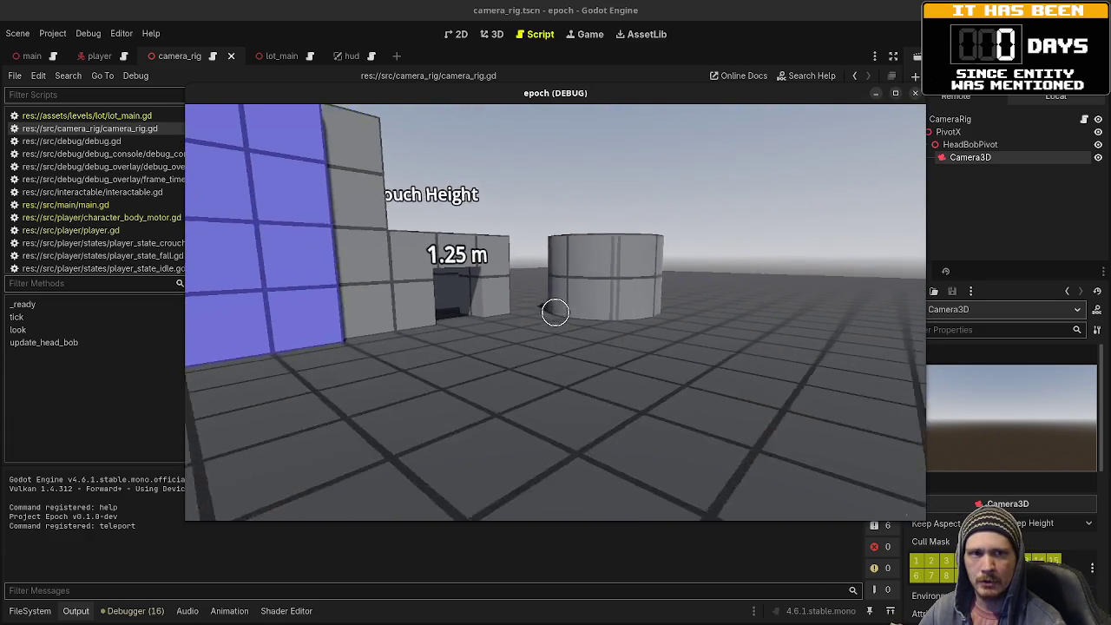
{"action": "key", "text": "w"}
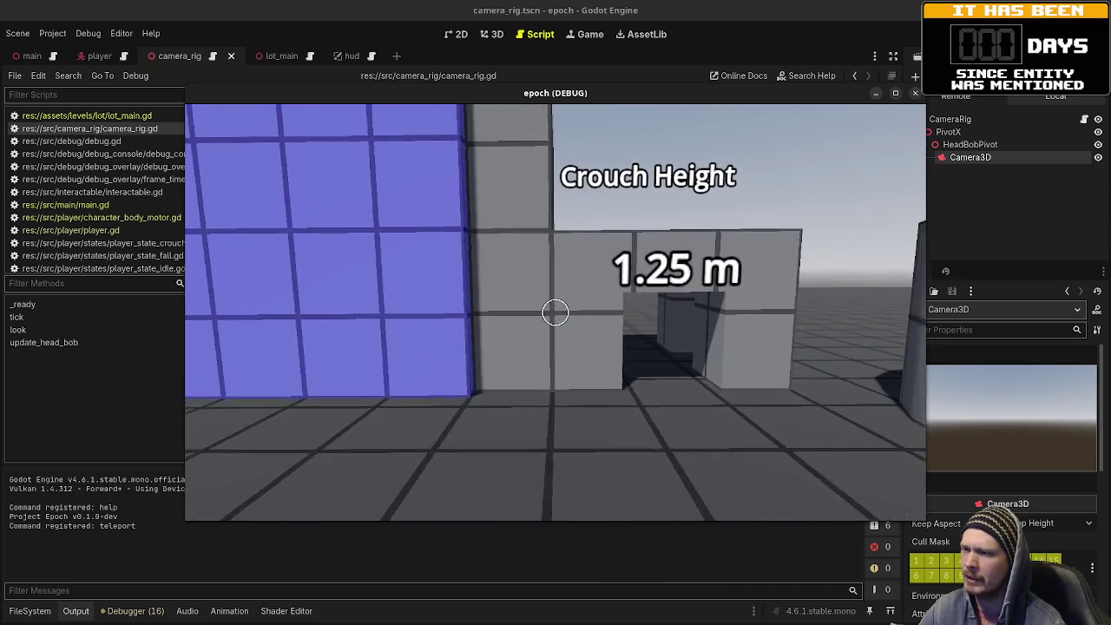
{"action": "key", "text": "w"}
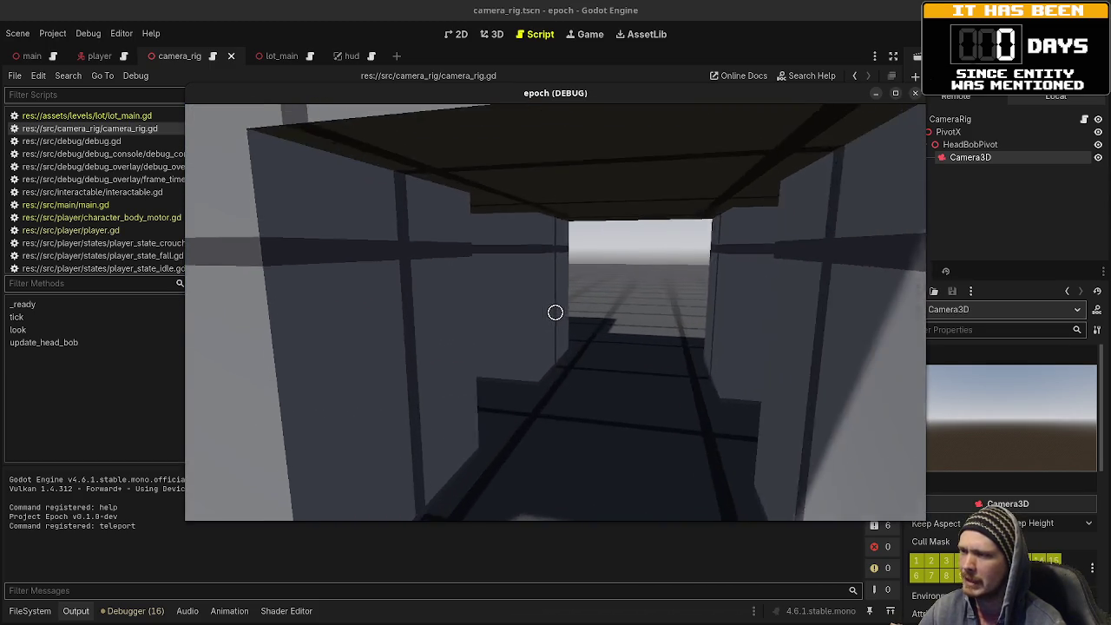
{"action": "key", "text": "w"}
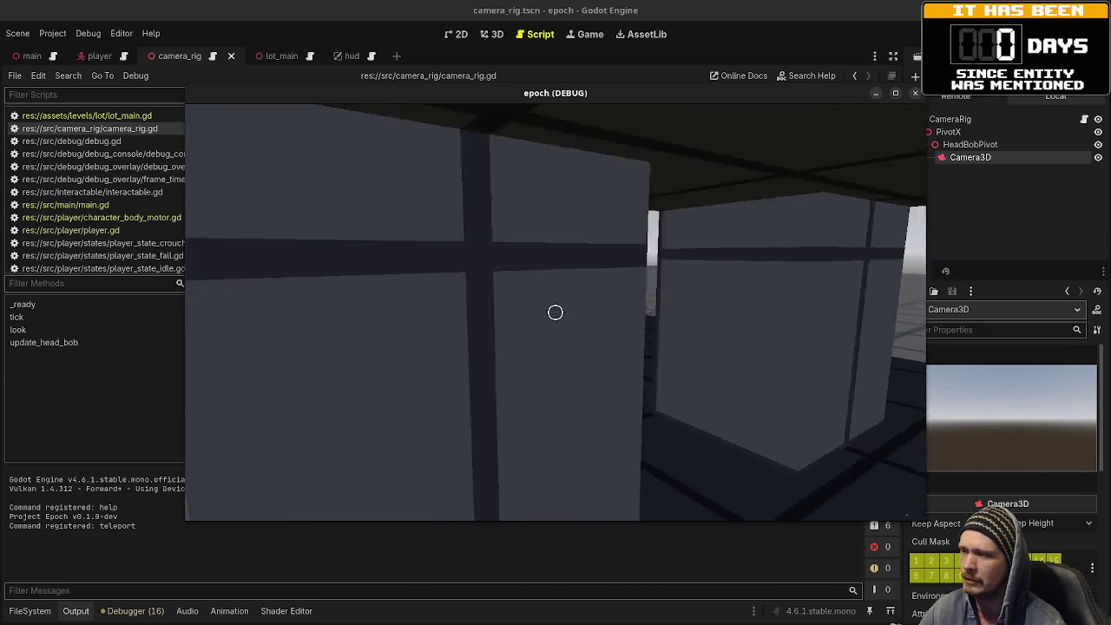
{"action": "key", "text": "s"}
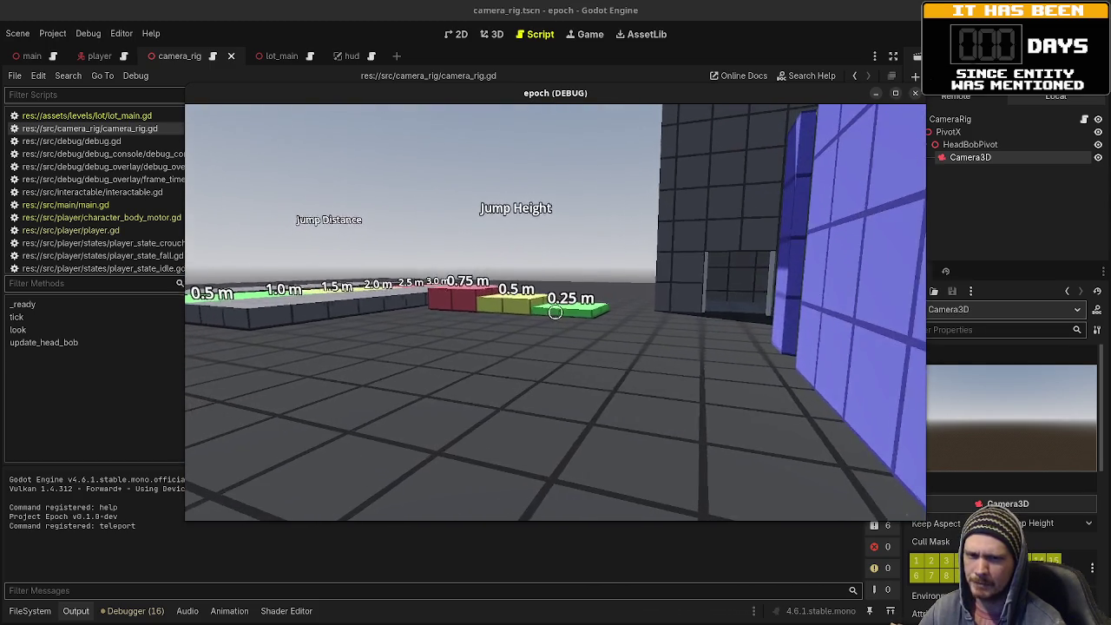
{"action": "key", "text": "w"}
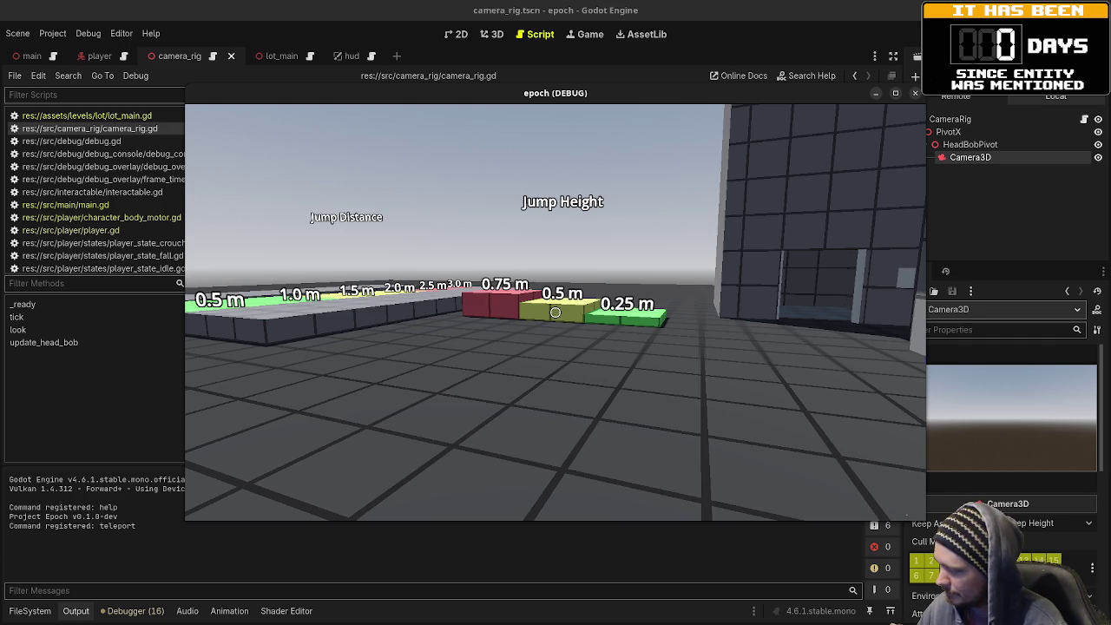
Step: Walk up to the grey building, slide its doors open, then uncover the Obsidian Tasks board
{"action": "mouse_move", "coordinate": [556, 312]}
{"action": "key", "text": "w"}
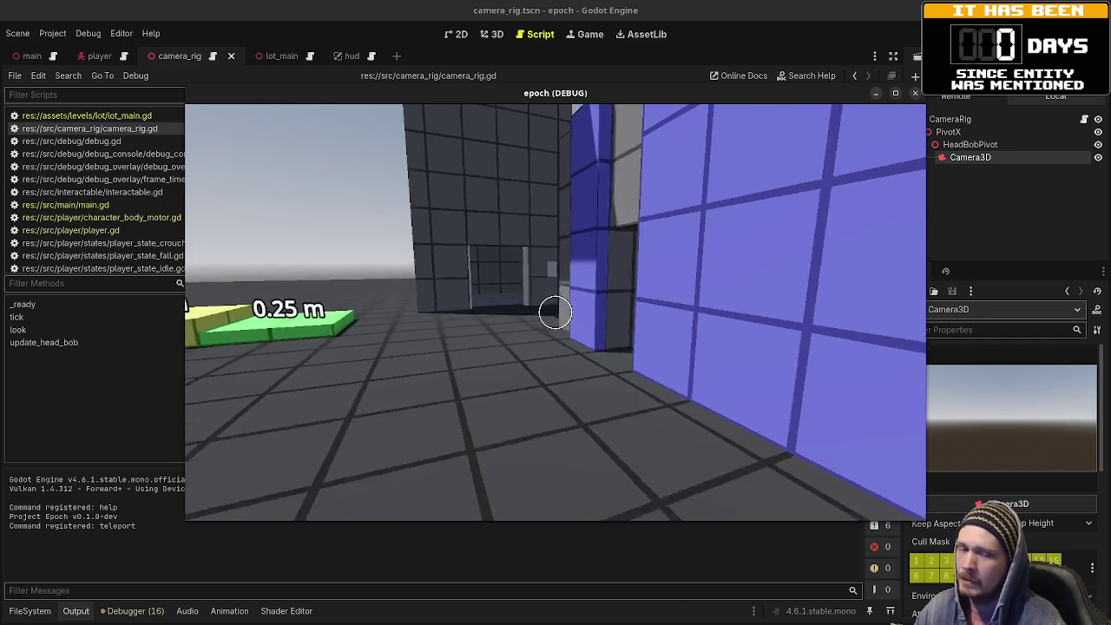
{"action": "key", "text": "w"}
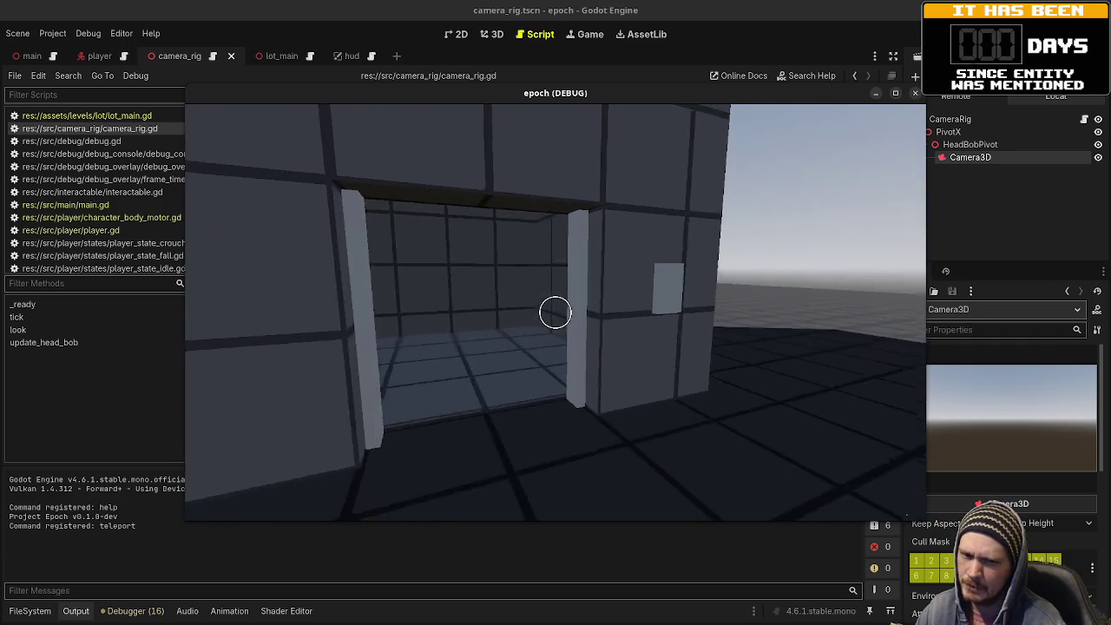
{"action": "key", "text": "w"}
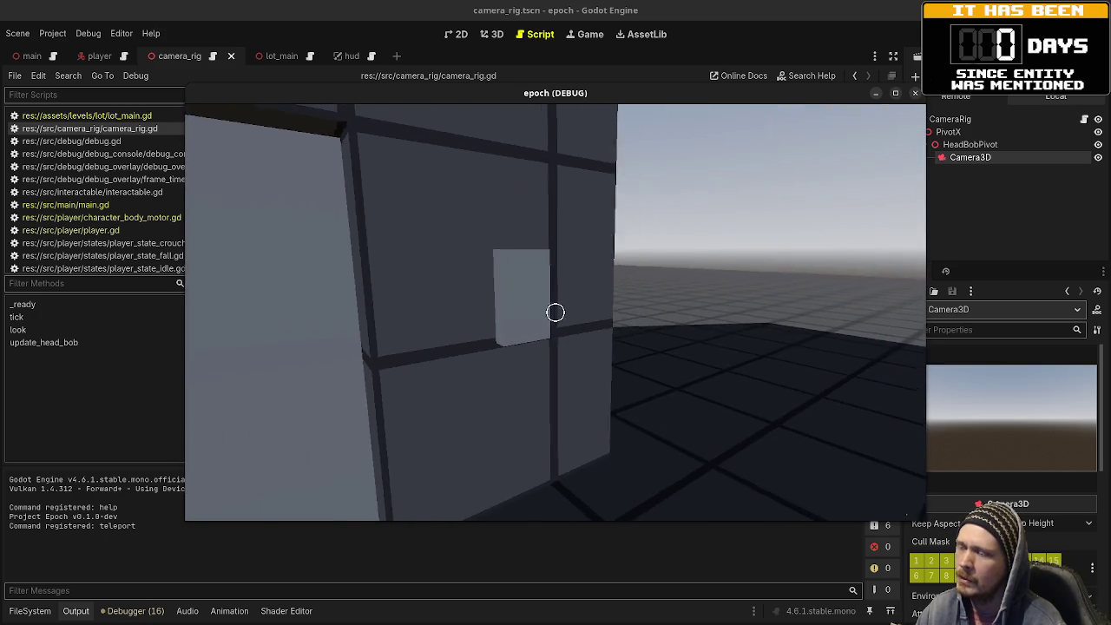
{"action": "key", "text": "e"}
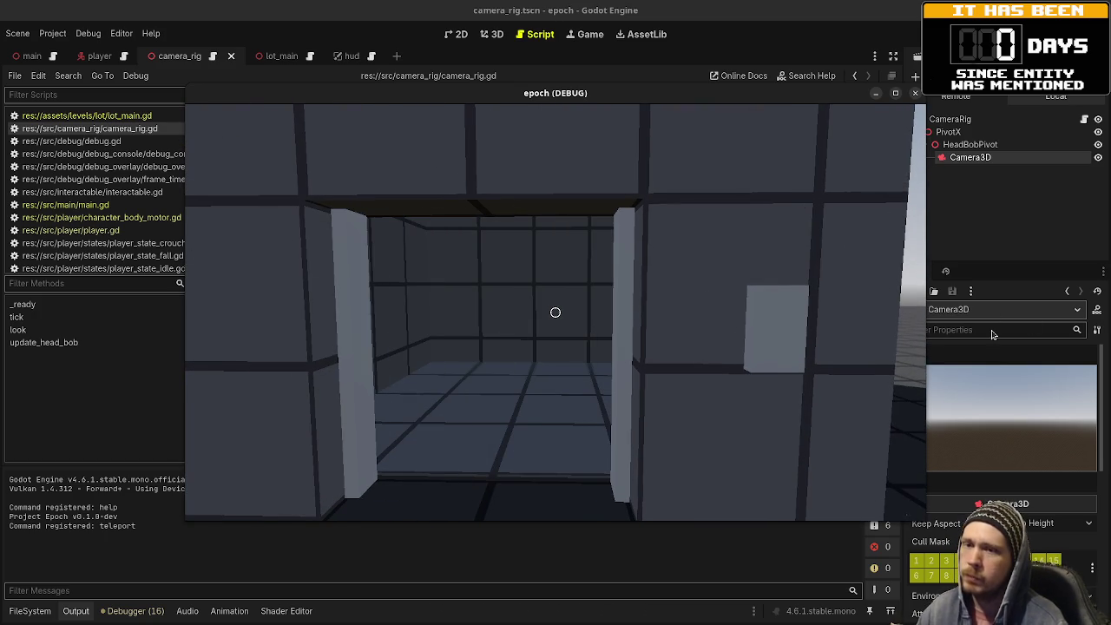
{"action": "key", "text": "alt+Tab"}
{"action": "mouse_move", "coordinate": [702, 92]}
{"action": "left_mouse_down"}
{"action": "mouse_move", "coordinate": [739, 503]}
{"action": "mouse_move", "coordinate": [723, 529]}
{"action": "left_mouse_up"}
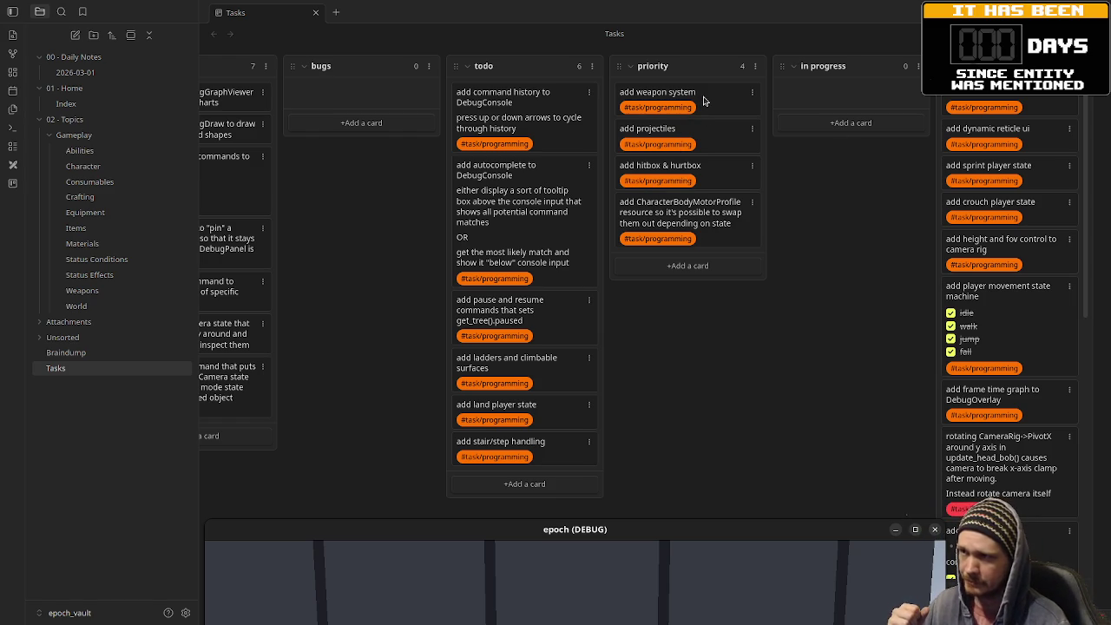
Step: Add the subtask line 'implement WeaponData' to the 'add weapon system' priority card
{"action": "double_click", "coordinate": [718, 93]}
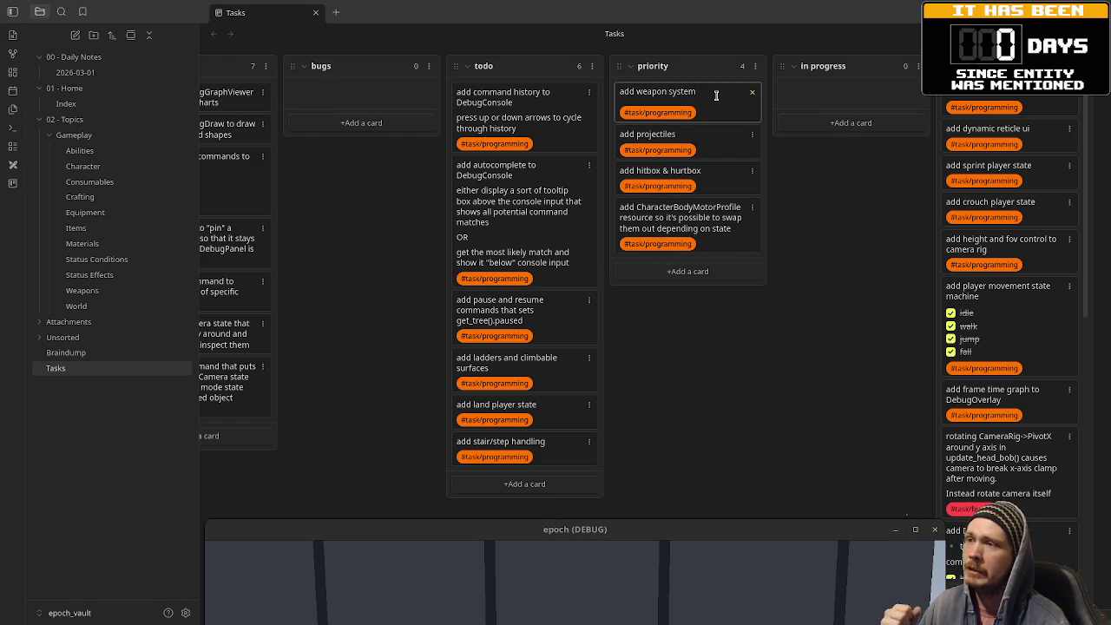
{"action": "key", "text": "Return"}
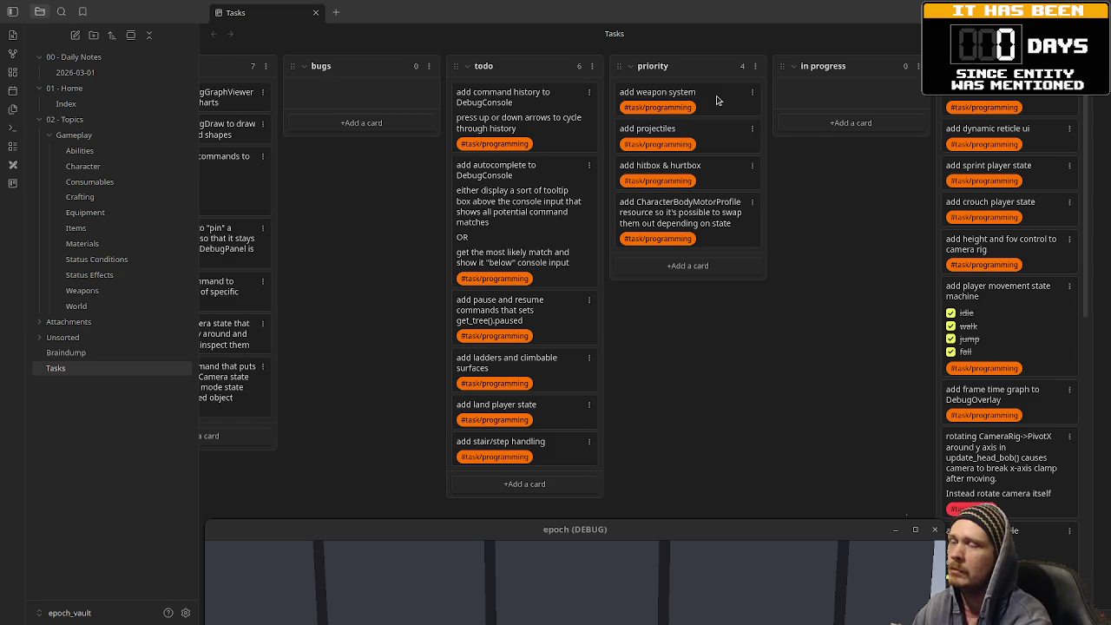
{"action": "double_click", "coordinate": [717, 98]}
{"action": "key", "text": "shift+Return"}
{"action": "key", "text": "shift+Return"}
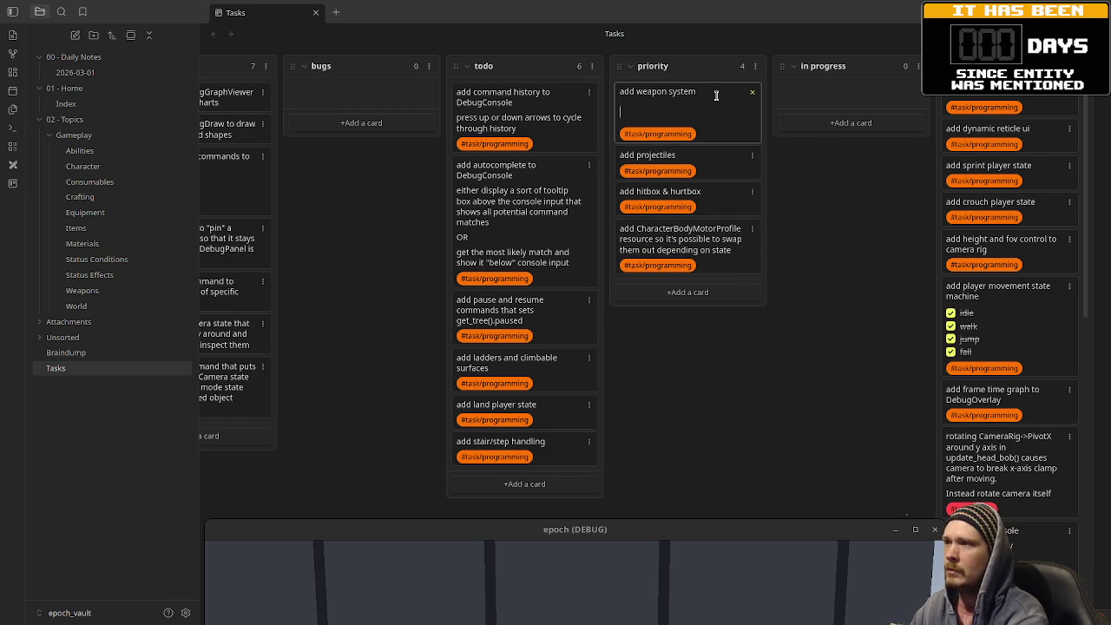
{"action": "type", "text": "imp"}
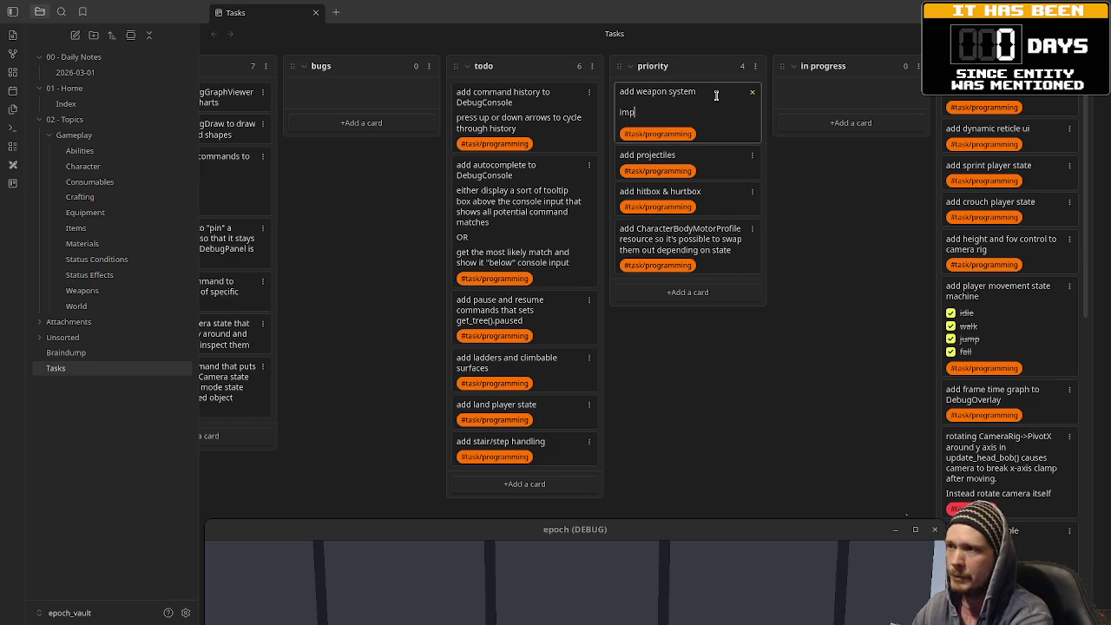
{"action": "type", "text": "lement WeaponData"}
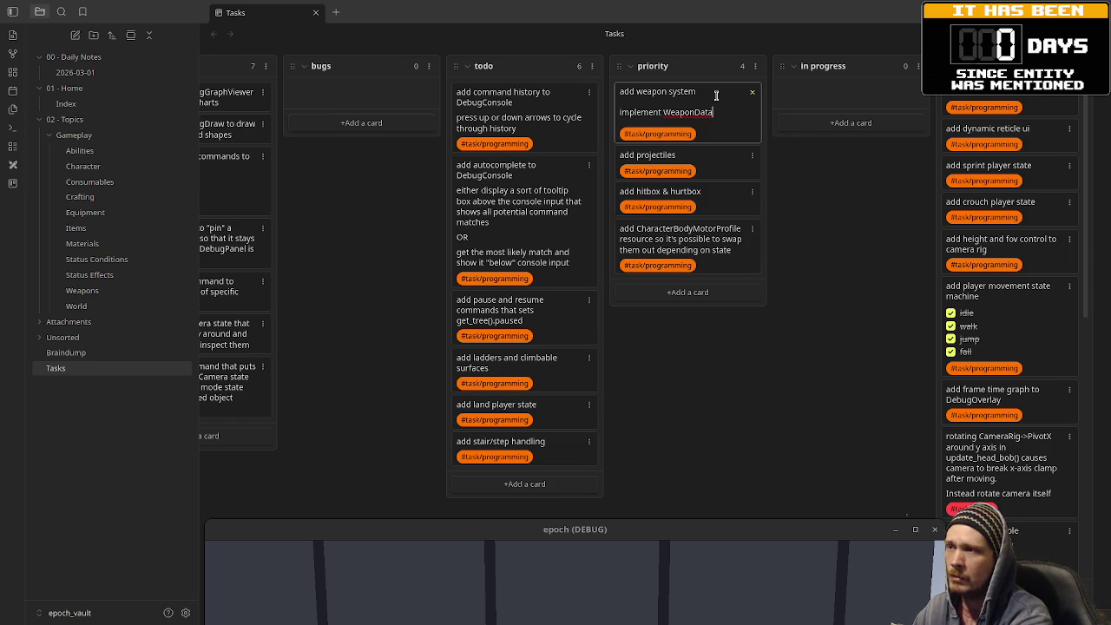
{"action": "key", "text": "Return"}
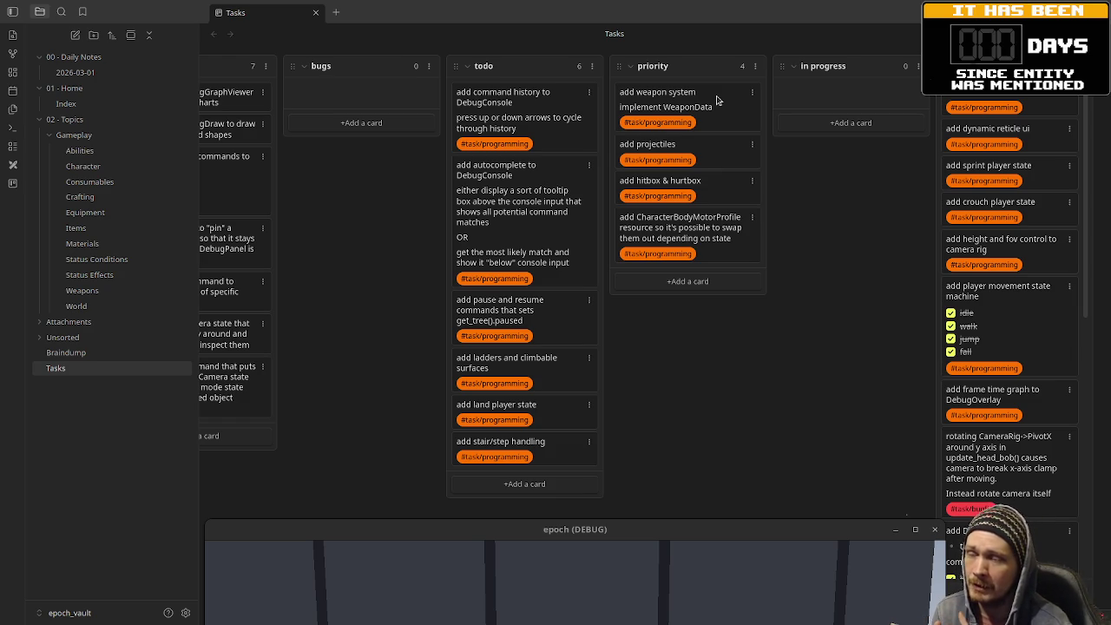
Step: Raise the game window, walk the player to the double door and open it outside
{"action": "left_click_drag", "start_coordinate": [643, 527], "coordinate": [643, 122]}
{"action": "key", "text": "w"}
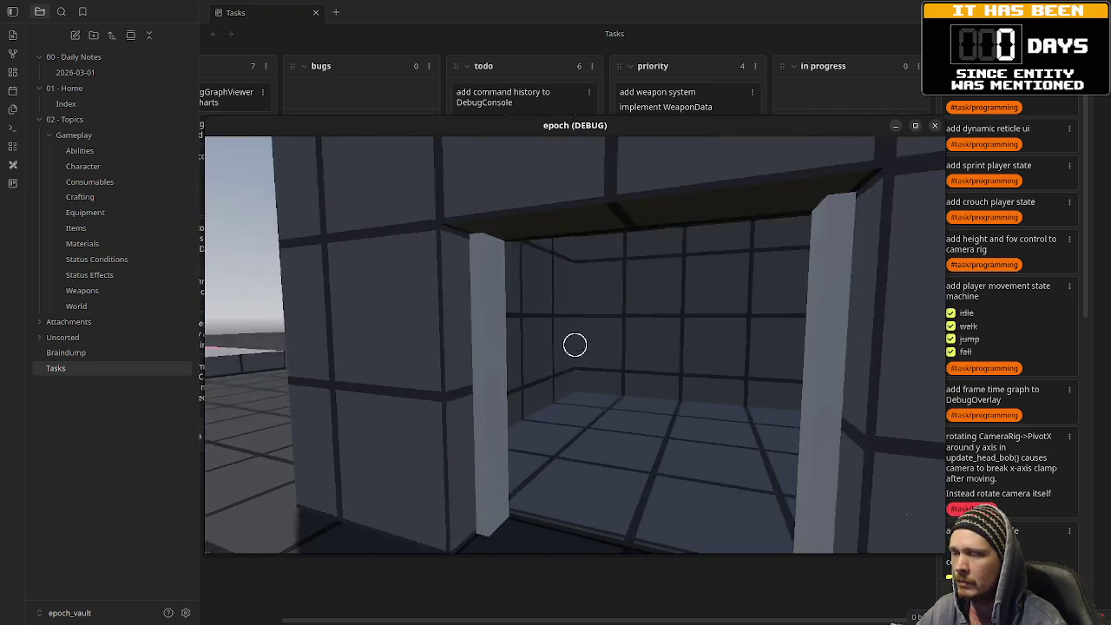
{"action": "key", "text": "w"}
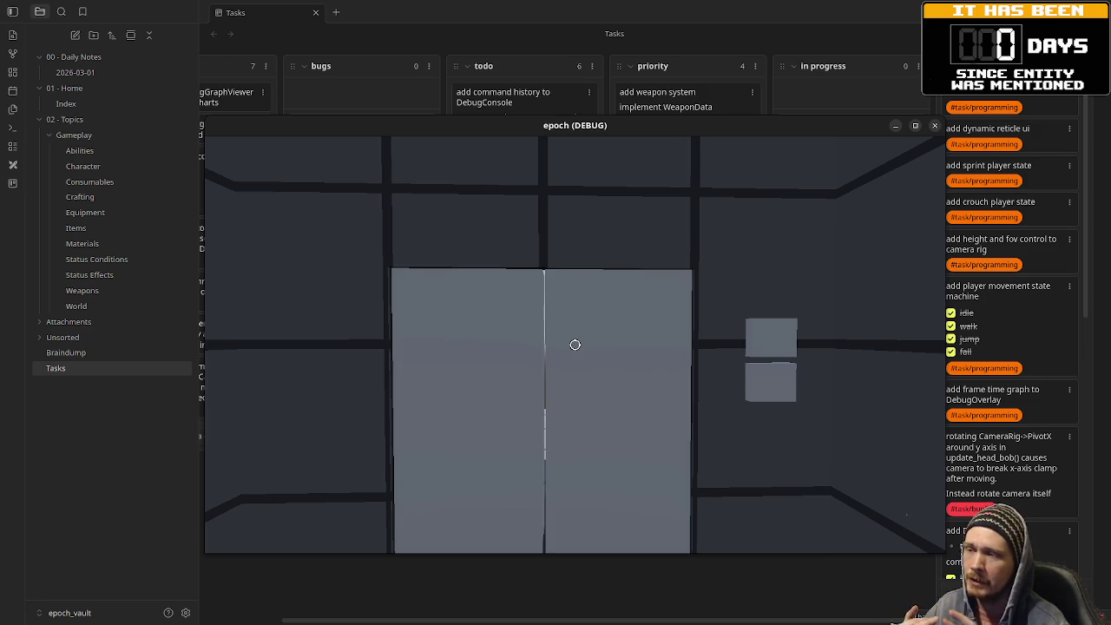
{"action": "key", "text": "e"}
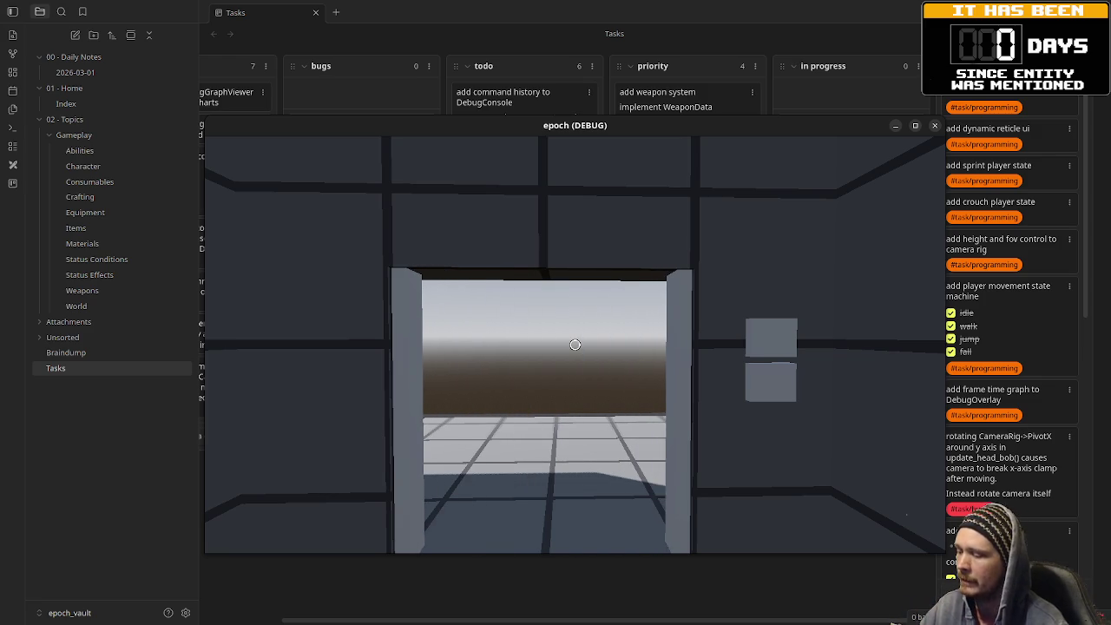
{"action": "left_click_drag", "start_coordinate": [652, 125], "coordinate": [657, 247]}
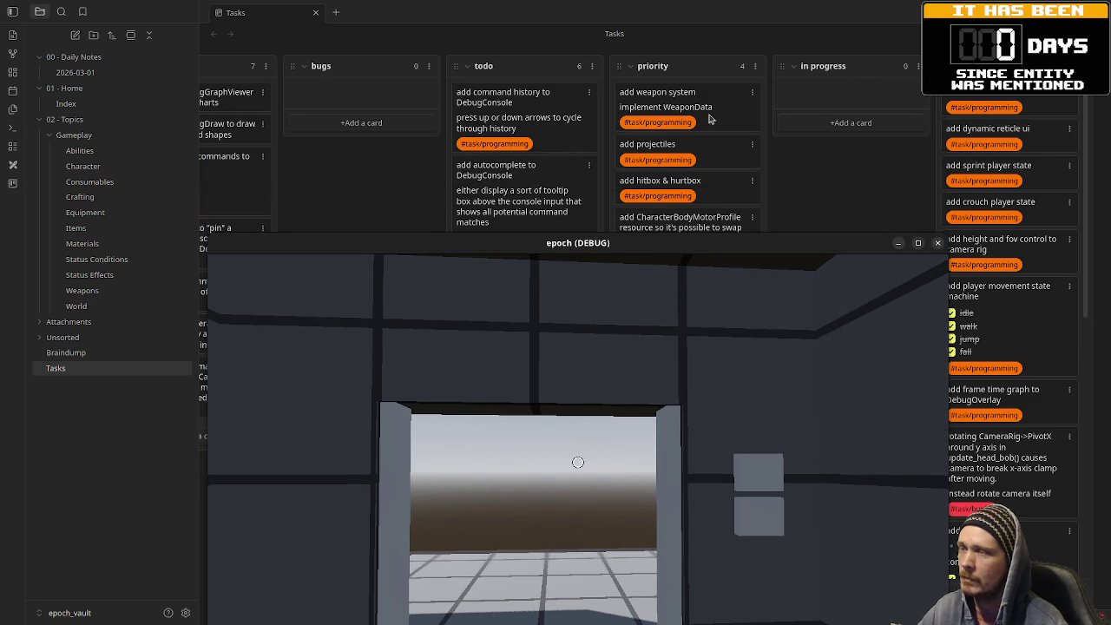
Step: Add 'implement WeaponManager' beneath 'implement WeaponData' on the 'add weapon system' card
{"action": "left_click", "coordinate": [724, 113]}
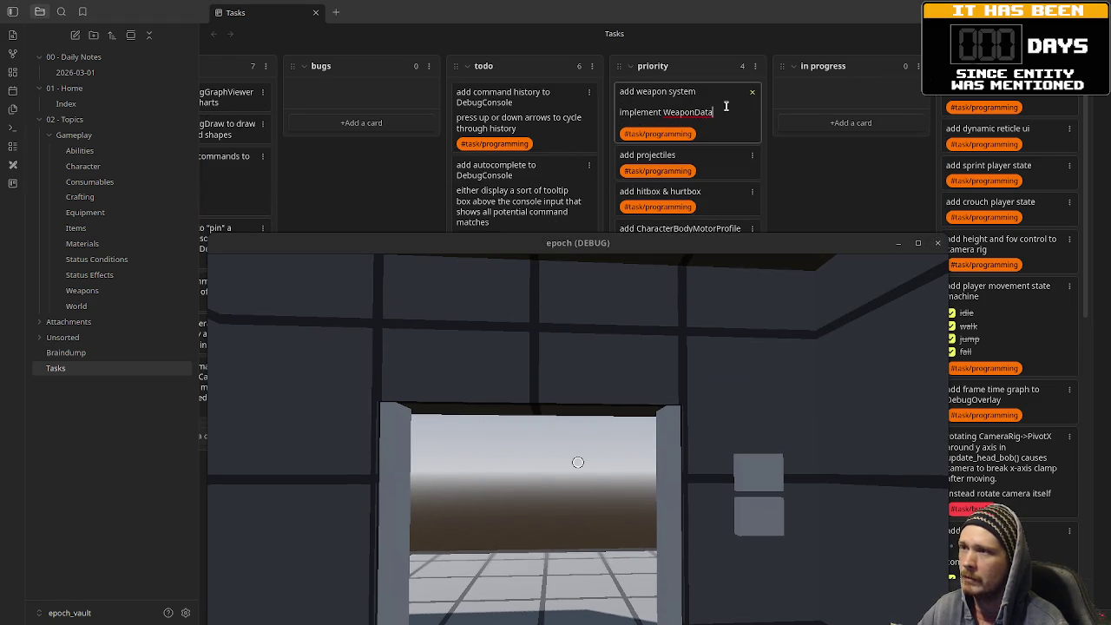
{"action": "key", "text": "Escape"}
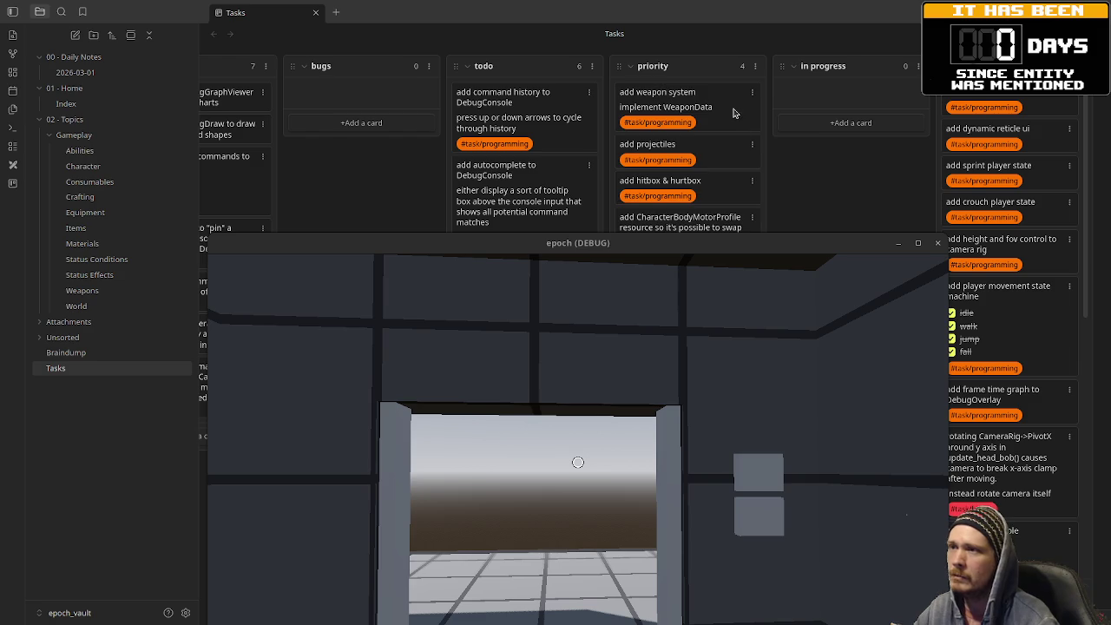
{"action": "left_click", "coordinate": [733, 111]}
{"action": "key", "text": "shift+Return"}
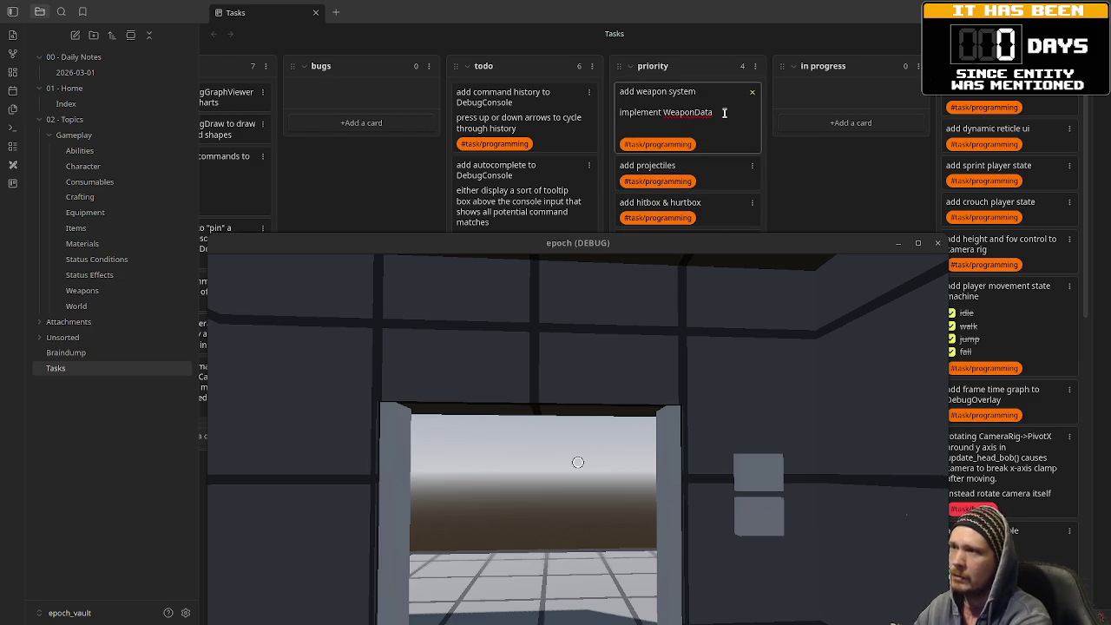
{"action": "type", "text": "implement WeaponManager"}
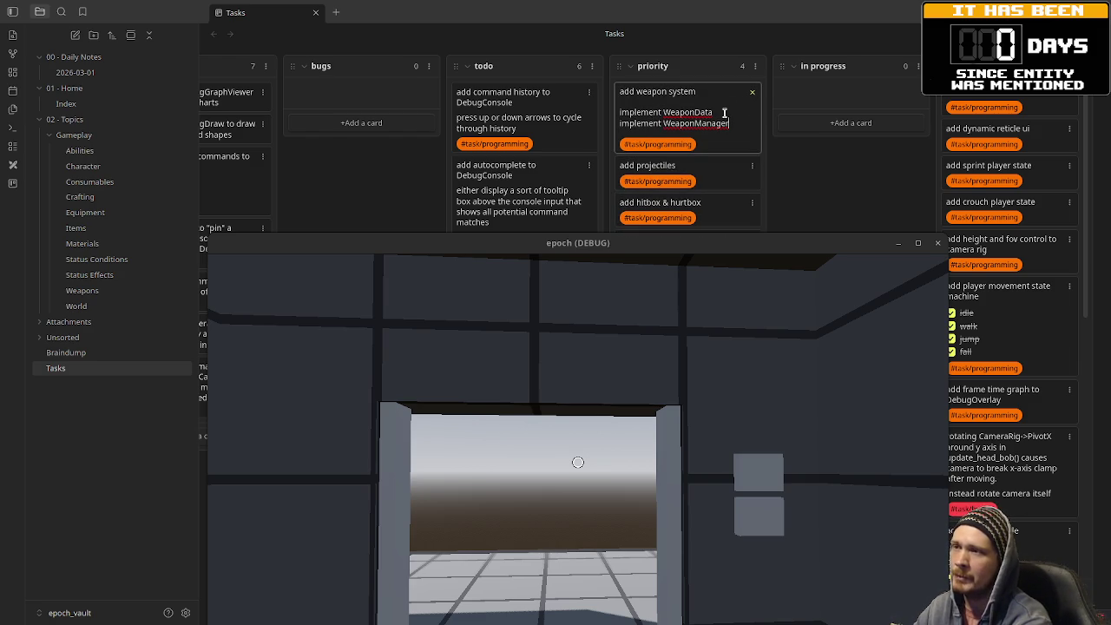
{"action": "key", "text": "Return"}
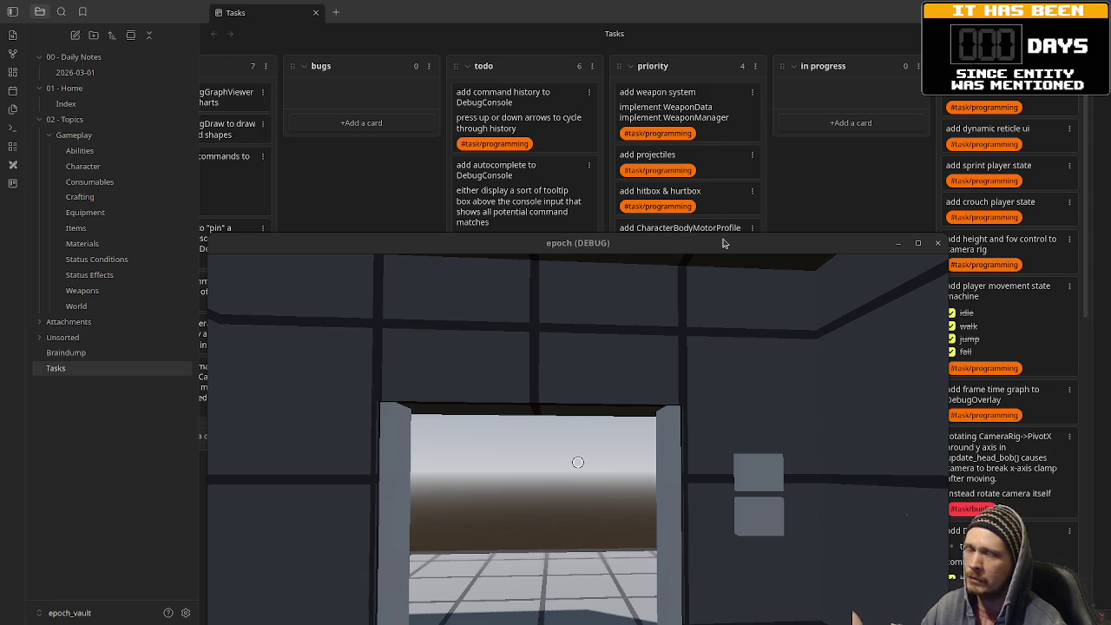
{"action": "left_click_drag", "start_coordinate": [723, 243], "coordinate": [725, 267]}
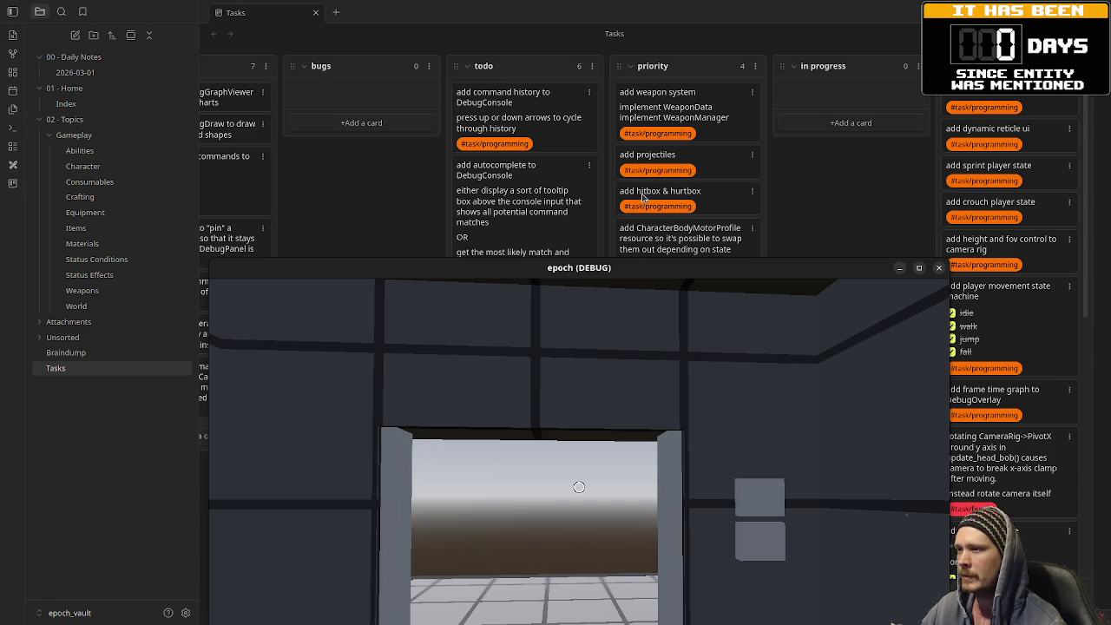
Step: Walk out to the open floor, explore the Ladder Climb room, and line up with the double door
{"action": "left_click_drag", "start_coordinate": [637, 266], "coordinate": [625, 97]}
{"action": "key", "text": "w"}
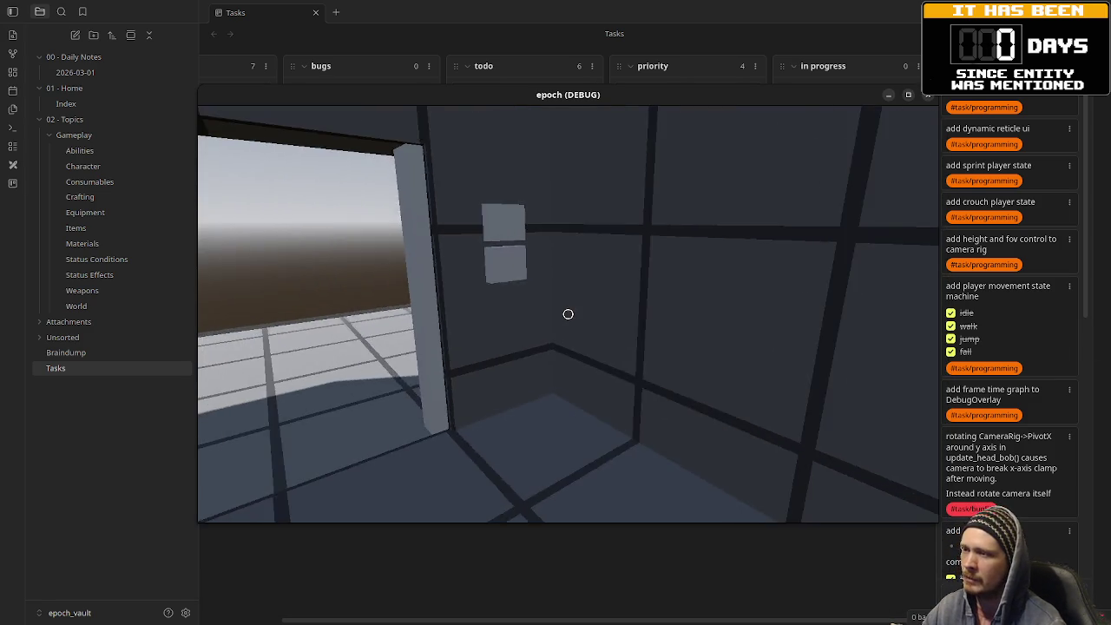
{"action": "key", "text": "w"}
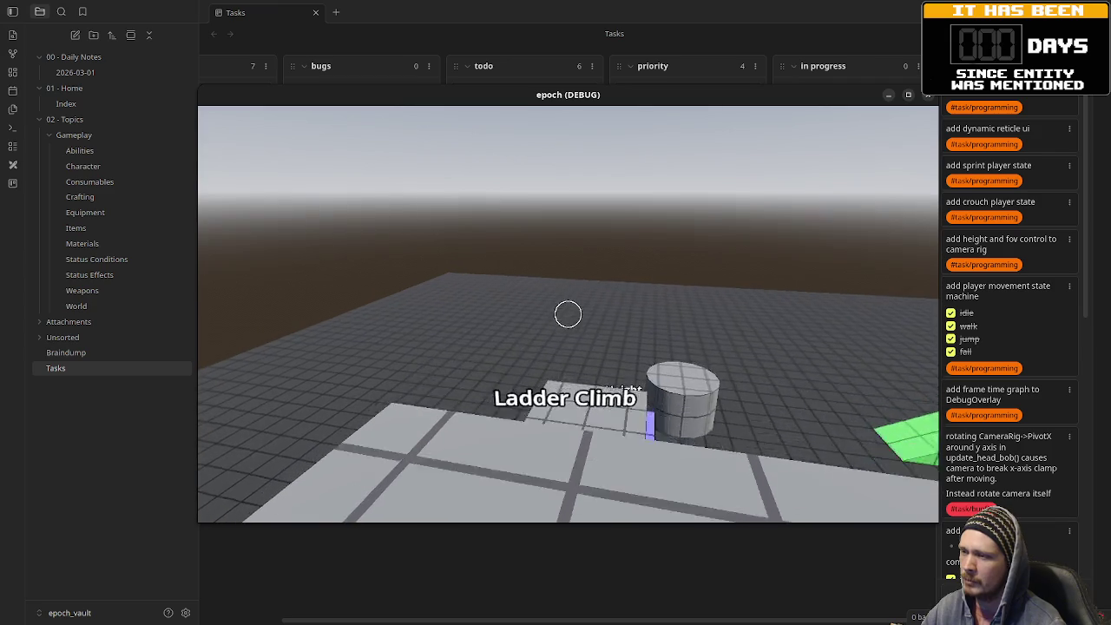
{"action": "key", "text": "w"}
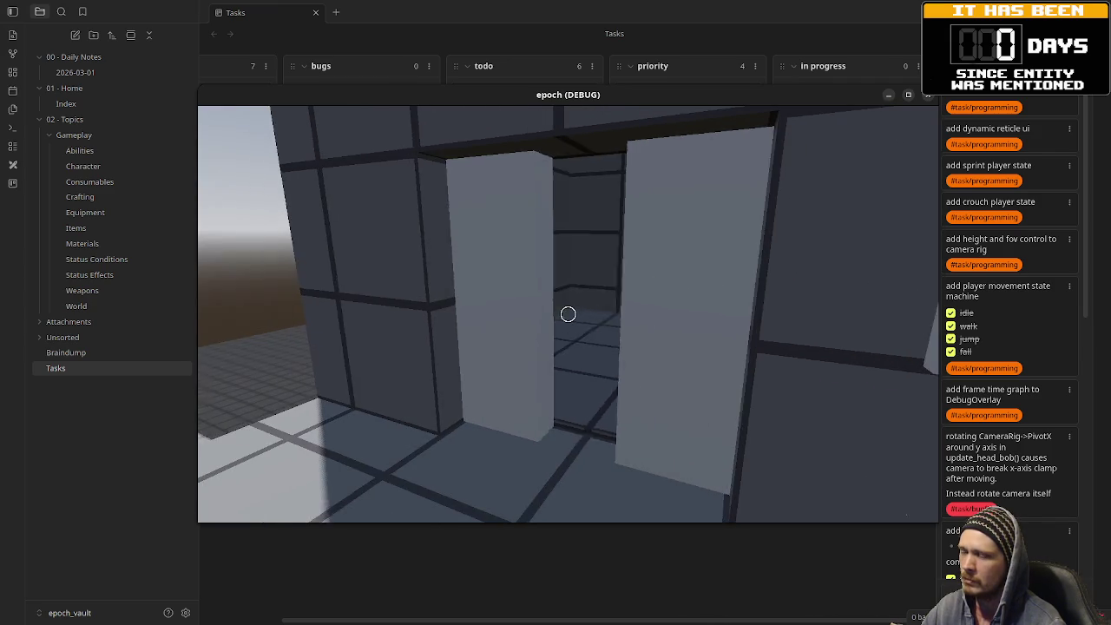
{"action": "key", "text": "w"}
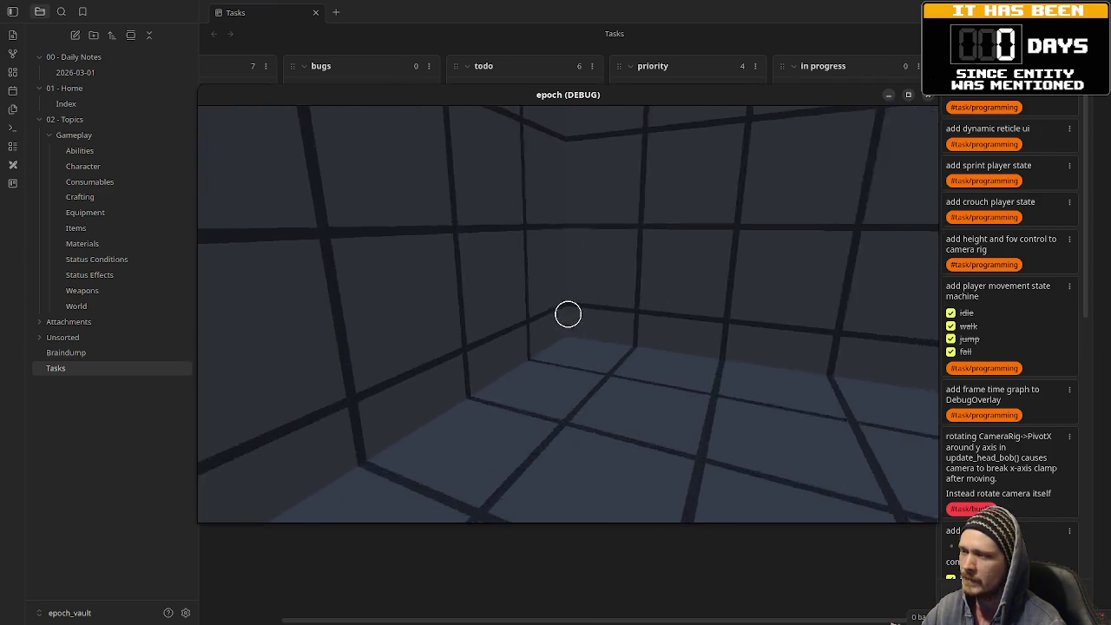
{"action": "key", "text": "w"}
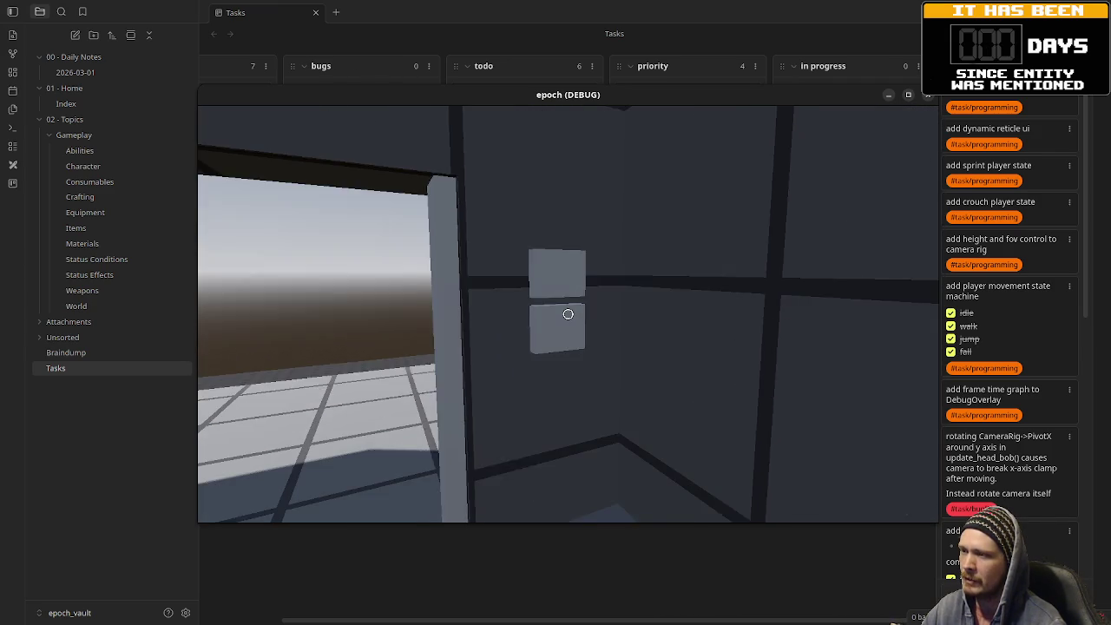
{"action": "key", "text": "s"}
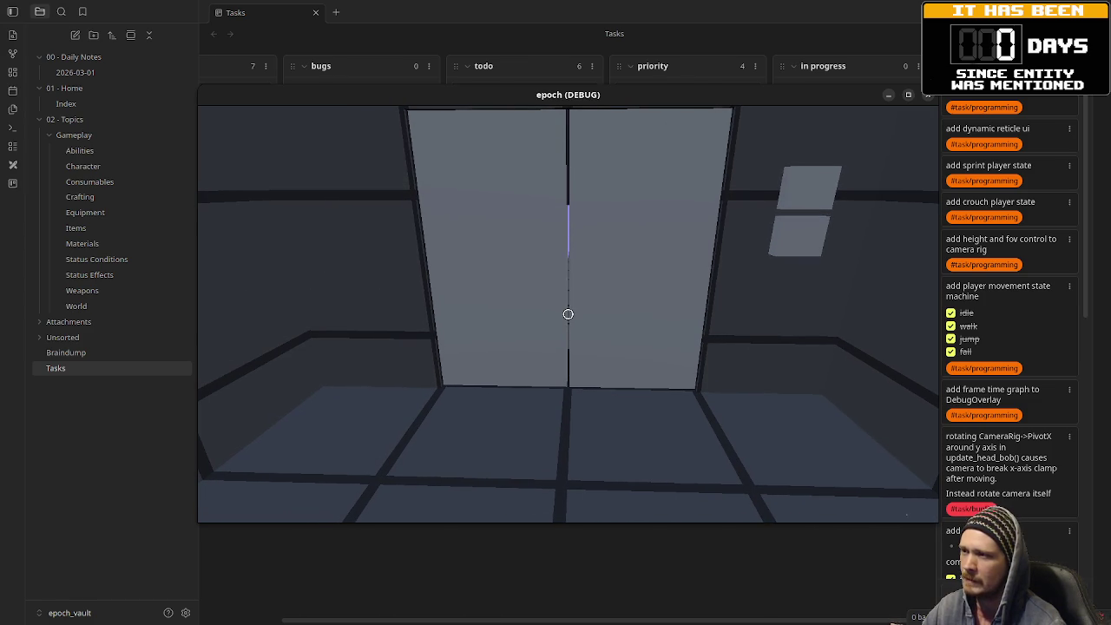
Step: Go through the double door, across the jump-distance and vault areas to Jump Height, then free the mouse
{"action": "key", "text": "w"}
{"action": "key", "text": "w"}
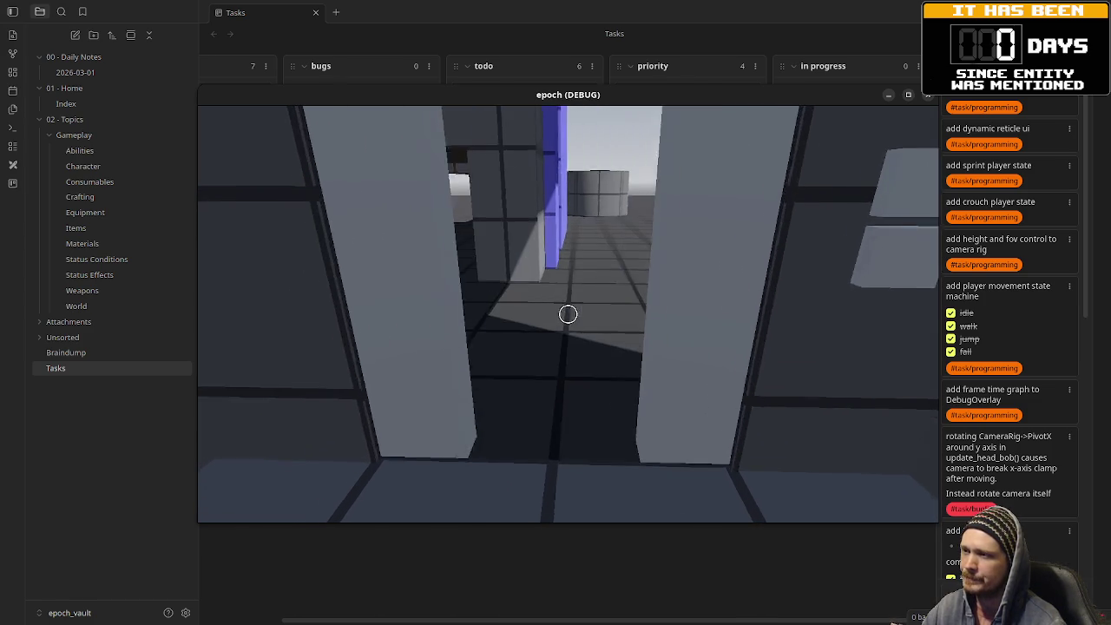
{"action": "key", "text": "w"}
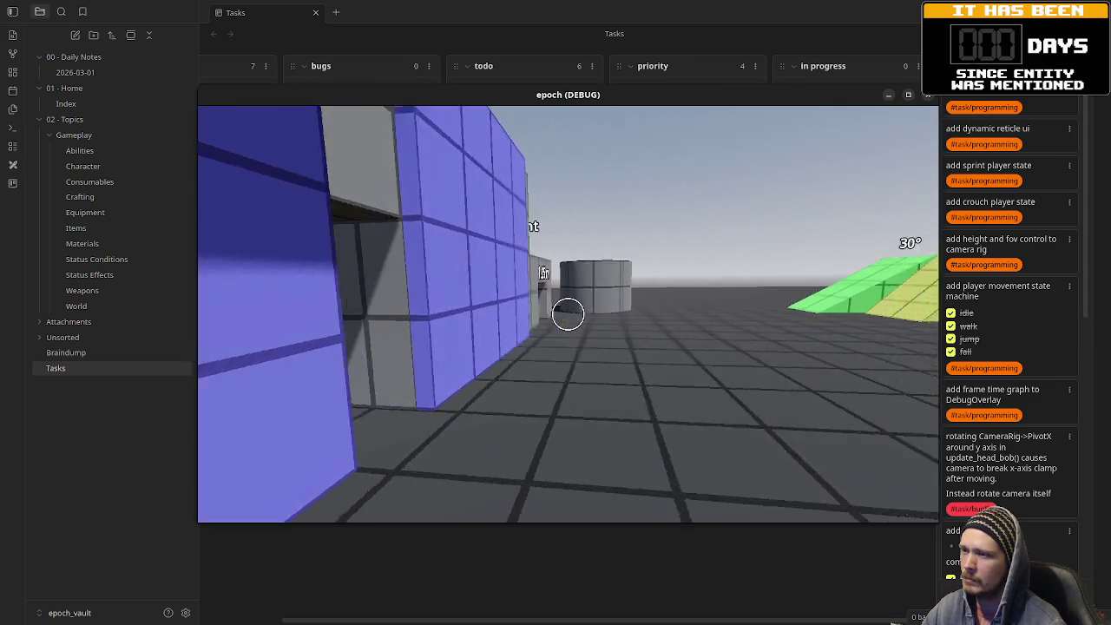
{"action": "key", "text": "w"}
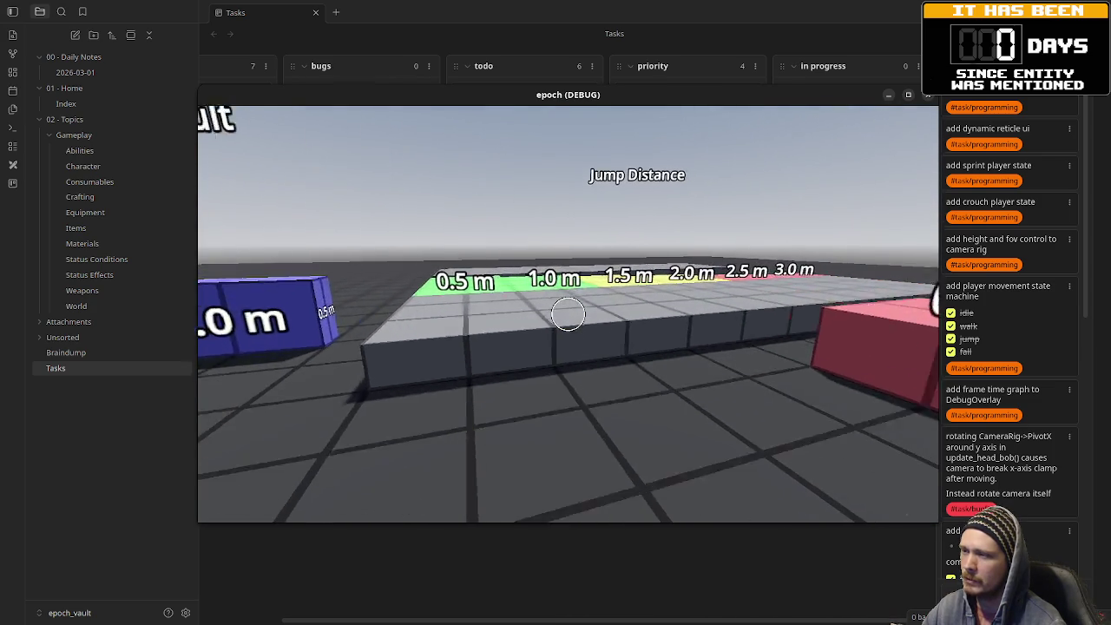
{"action": "key", "text": "w"}
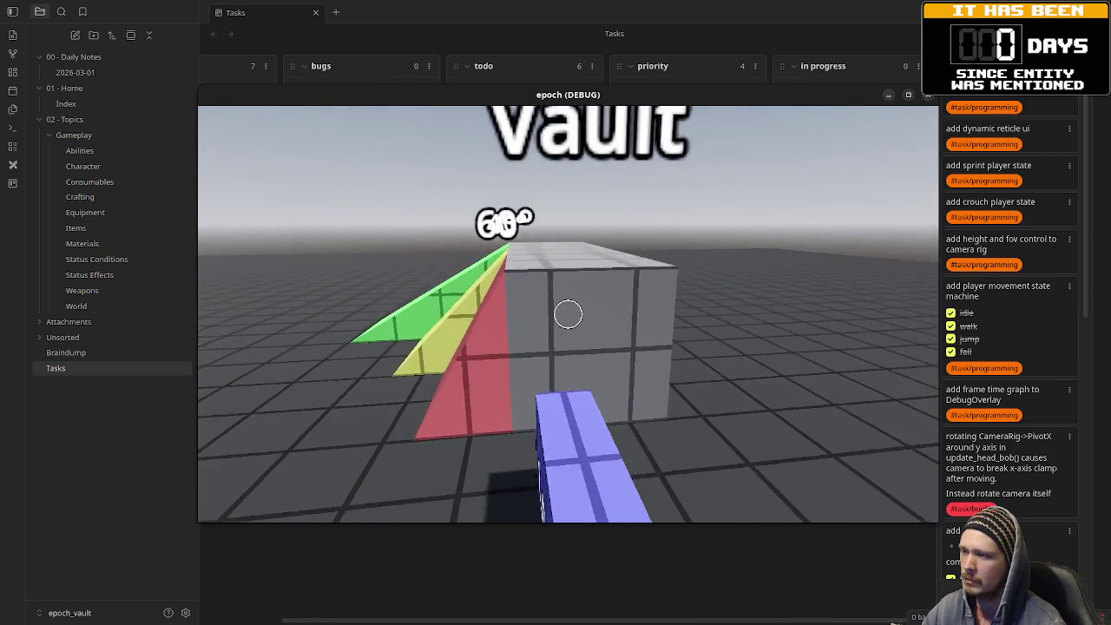
{"action": "key", "text": "w"}
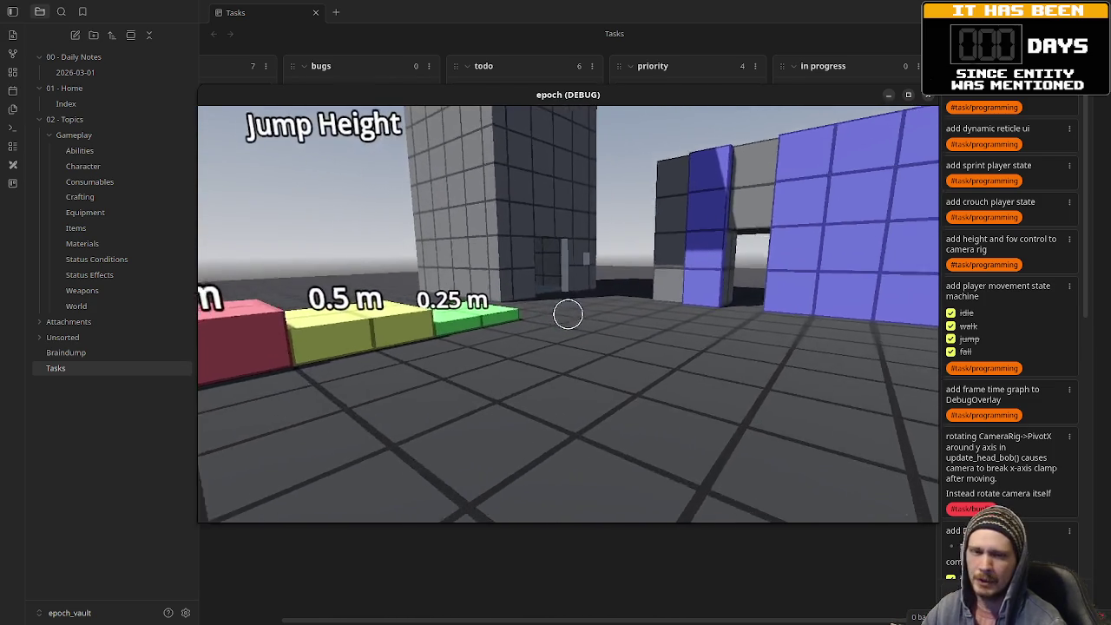
{"action": "key", "text": "Escape"}
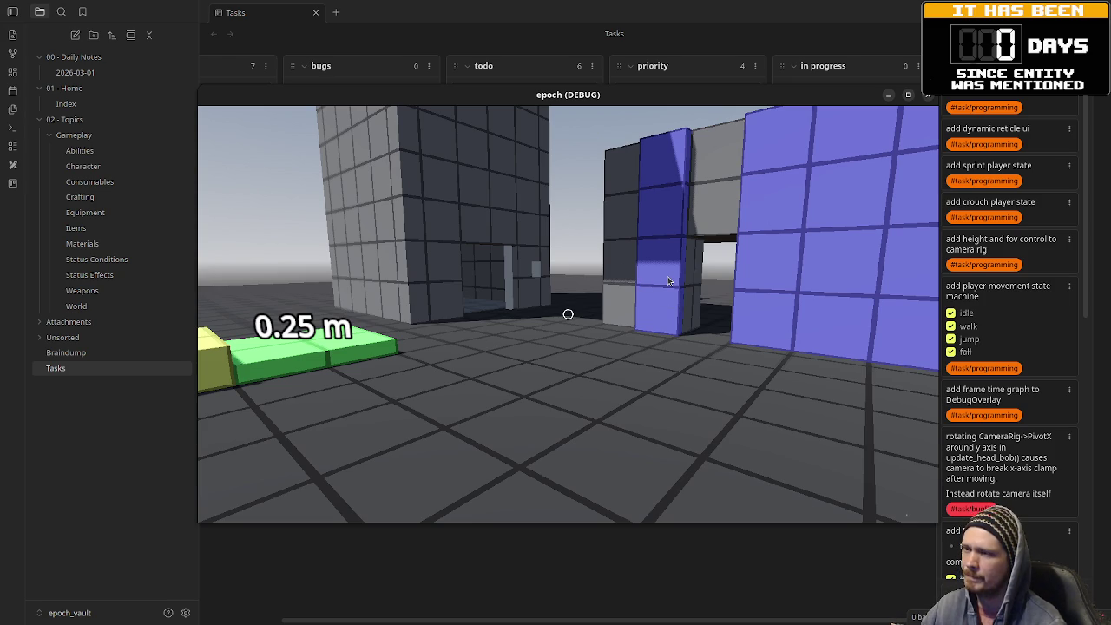
Step: Move the game window aside and open the lot_main.gd level script in Godot's script editor
{"action": "mouse_move", "coordinate": [823, 99]}
{"action": "left_mouse_down"}
{"action": "mouse_move", "coordinate": [812, 607]}
{"action": "mouse_move", "coordinate": [782, 166]}
{"action": "left_mouse_up"}
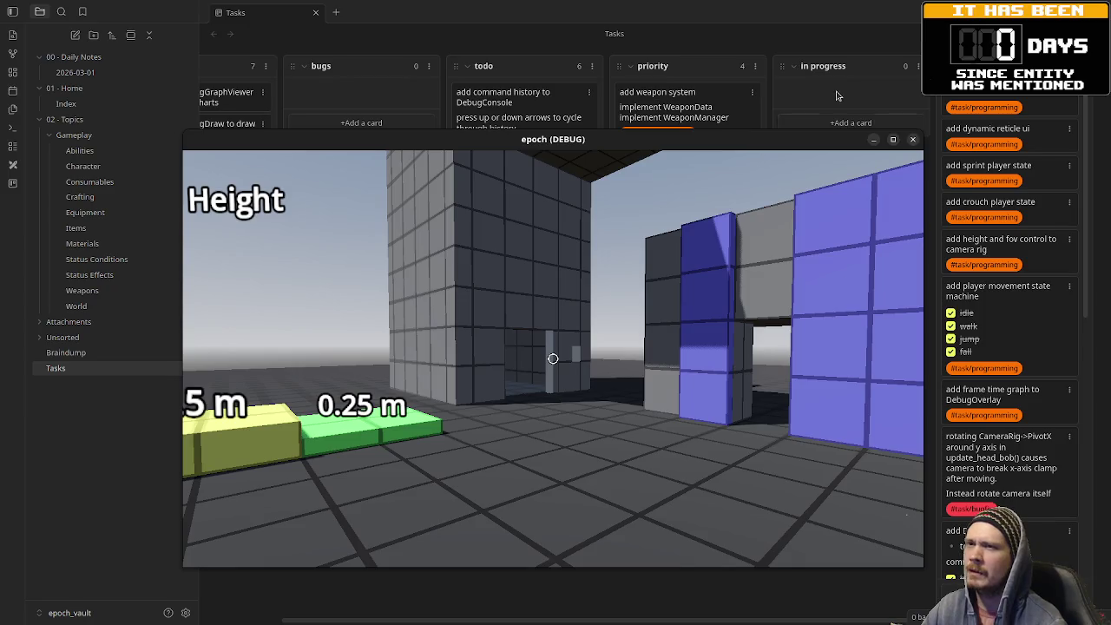
{"action": "left_click_drag", "start_coordinate": [779, 148], "coordinate": [845, 332]}
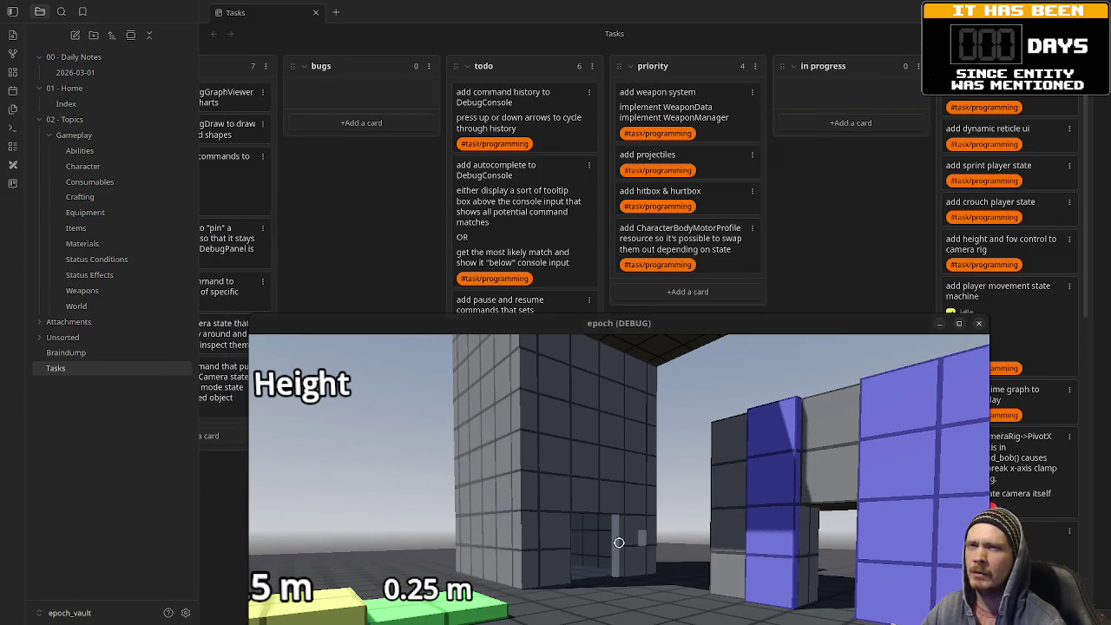
{"action": "key", "text": "alt+Tab"}
{"action": "mouse_move", "coordinate": [448, 323]}
{"action": "left_mouse_down"}
{"action": "mouse_move", "coordinate": [433, 479]}
{"action": "mouse_move", "coordinate": [417, 161]}
{"action": "left_mouse_up"}
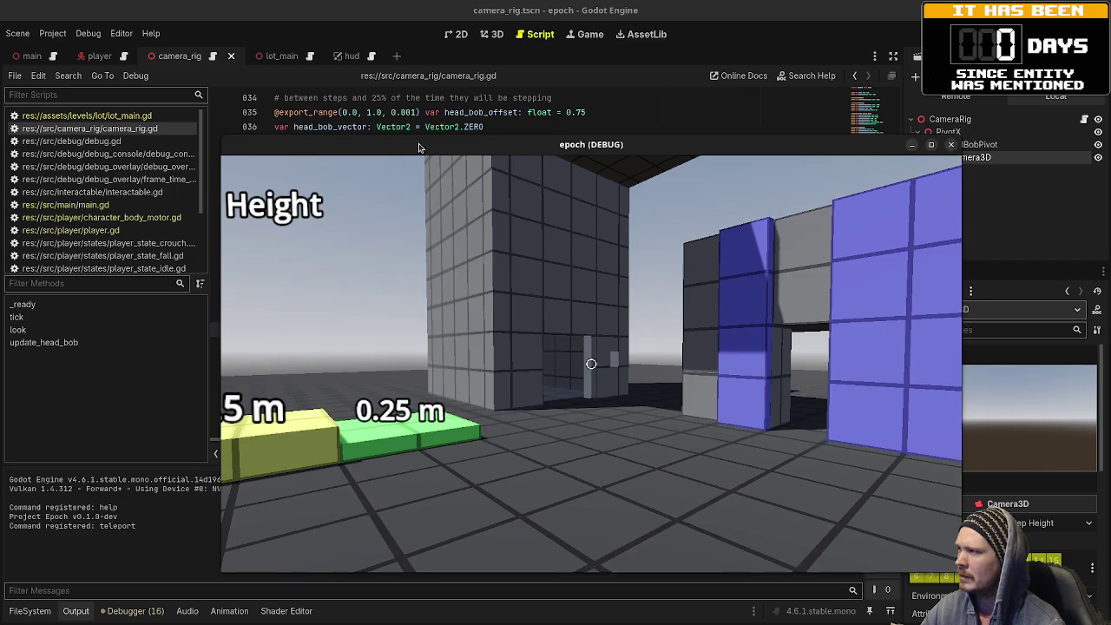
{"action": "left_click", "coordinate": [103, 116]}
{"action": "left_click_drag", "start_coordinate": [440, 161], "coordinate": [424, 501]}
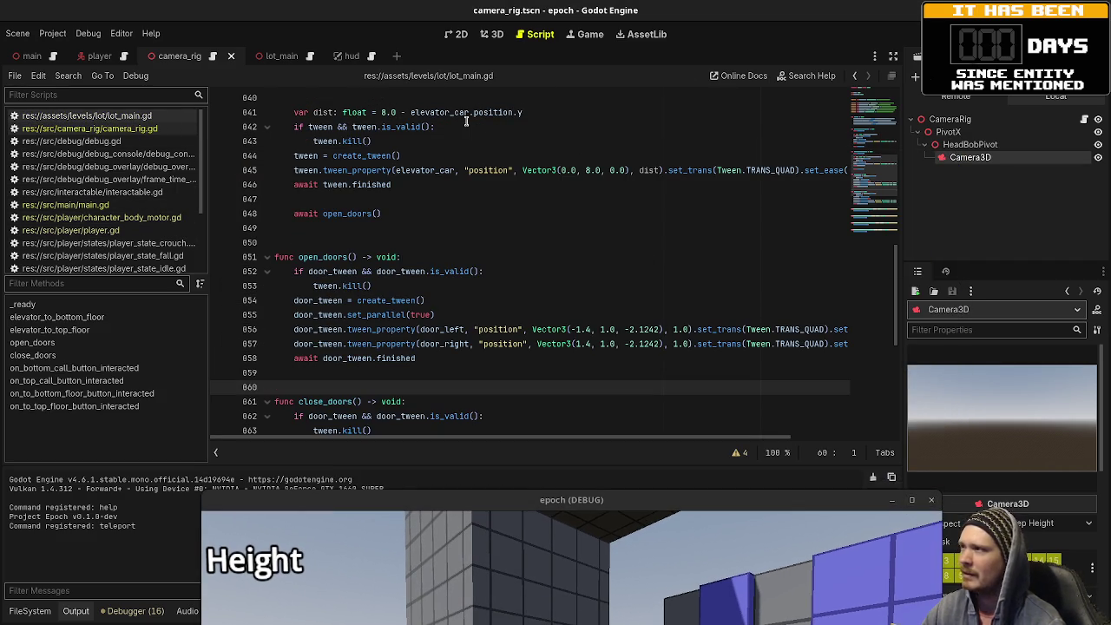
Step: Walk the player forward and back in the game, then bring up the Obsidian task board behind it
{"action": "left_click_drag", "start_coordinate": [539, 500], "coordinate": [554, 153]}
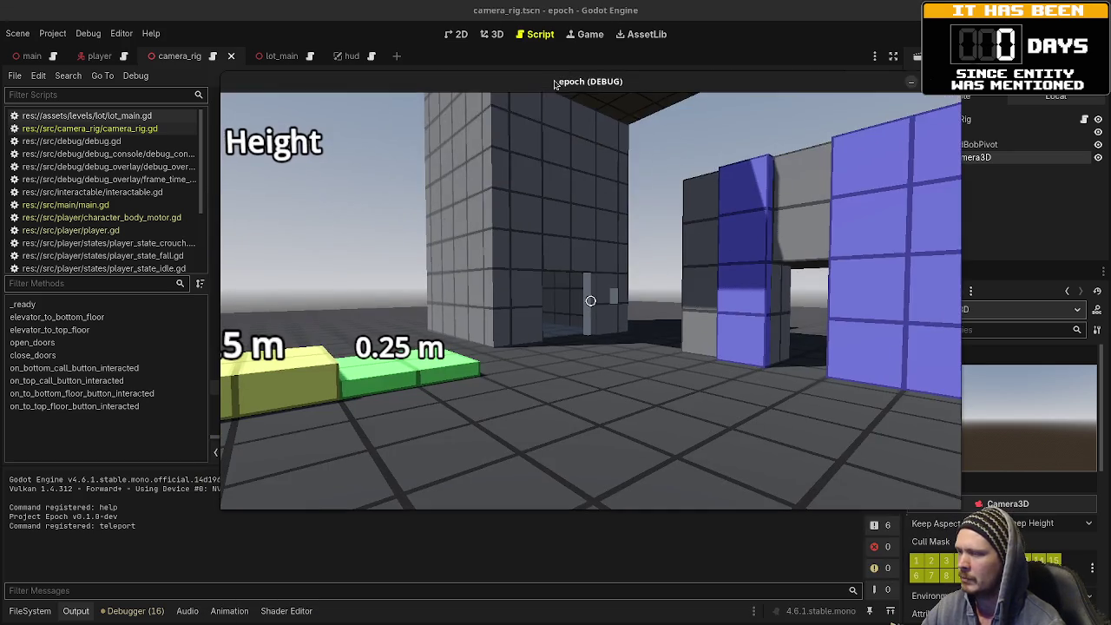
{"action": "key", "text": "w"}
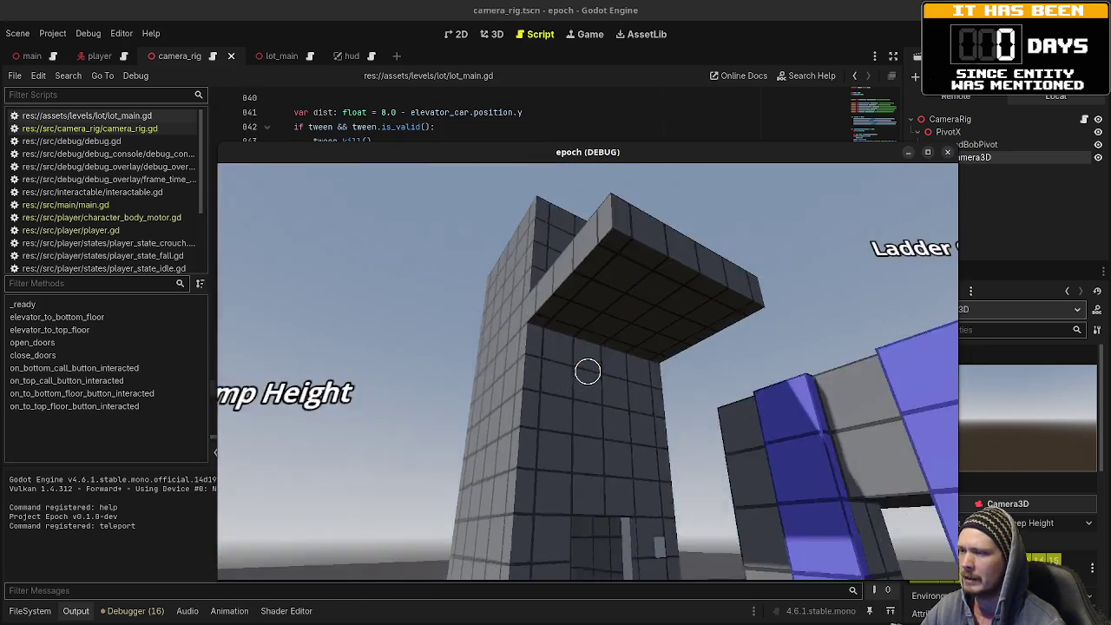
{"action": "key", "text": "s"}
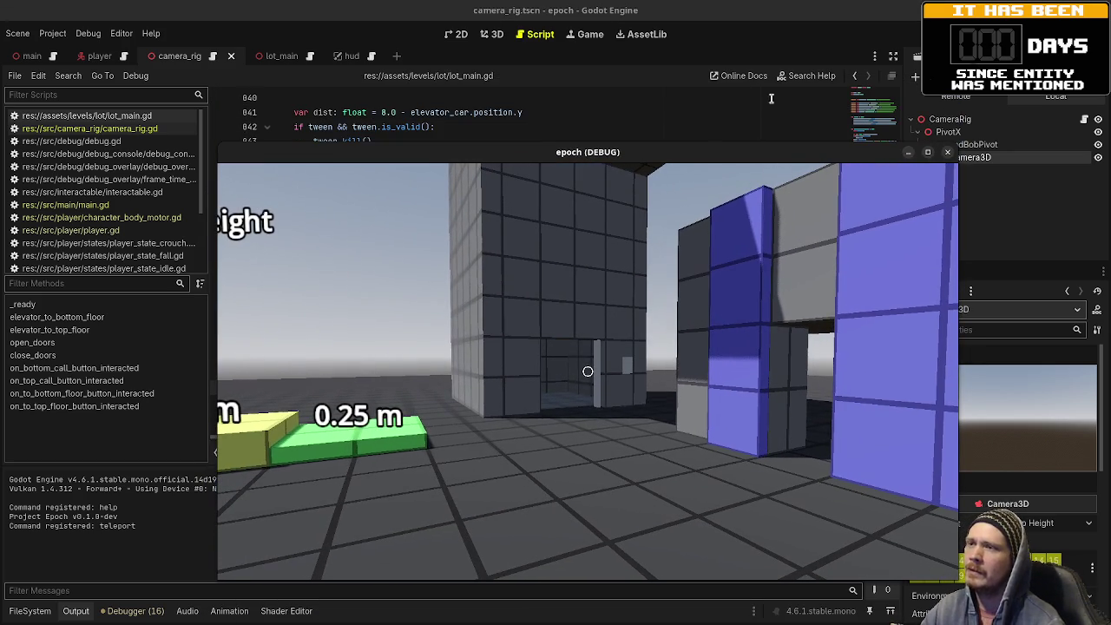
{"action": "key", "text": "alt+Tab"}
{"action": "mouse_move", "coordinate": [743, 162]}
{"action": "left_mouse_down"}
{"action": "mouse_move", "coordinate": [737, 286]}
{"action": "mouse_move", "coordinate": [753, 280]}
{"action": "mouse_move", "coordinate": [762, 237]}
{"action": "left_mouse_up"}
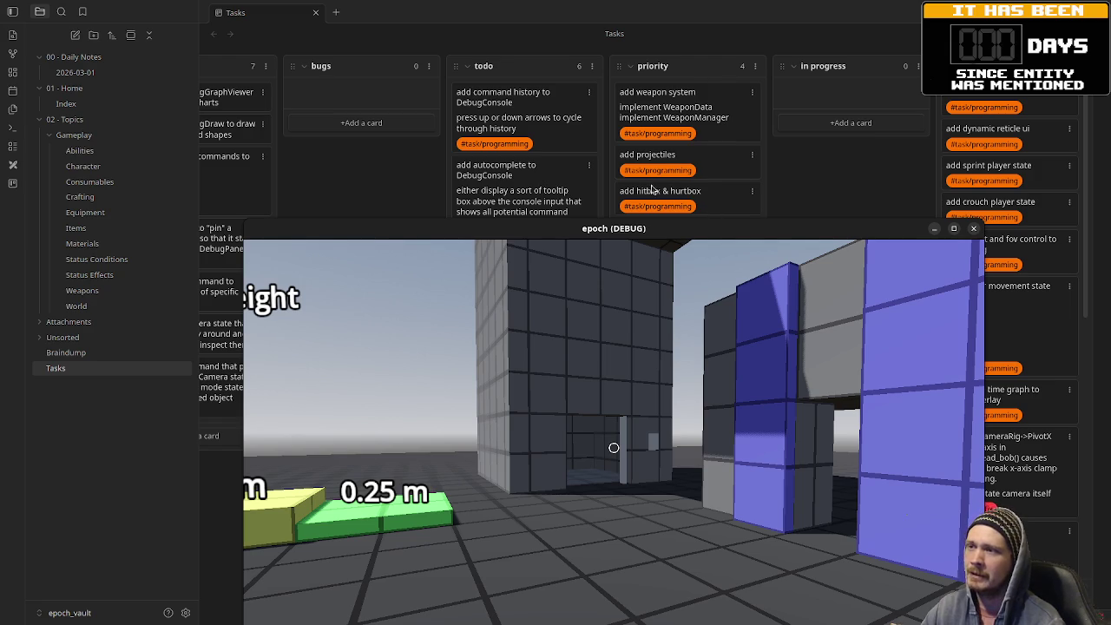
Step: Walk the player toward the grey cylinder, then turn toward the blue wall and test blocks
{"action": "left_click", "coordinate": [705, 420]}
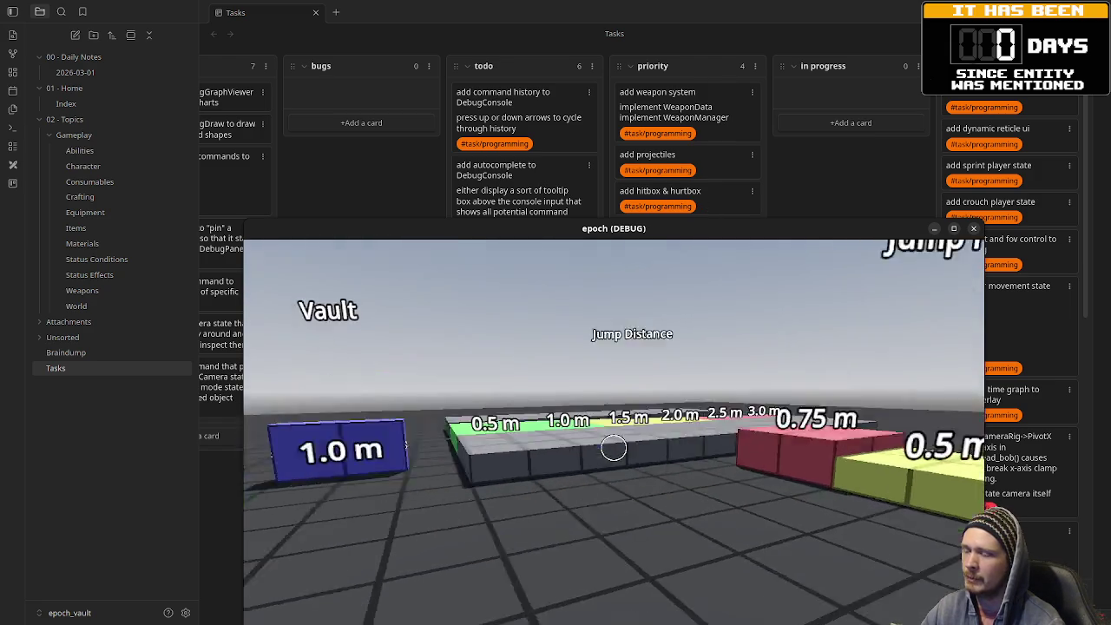
{"action": "key", "text": "w"}
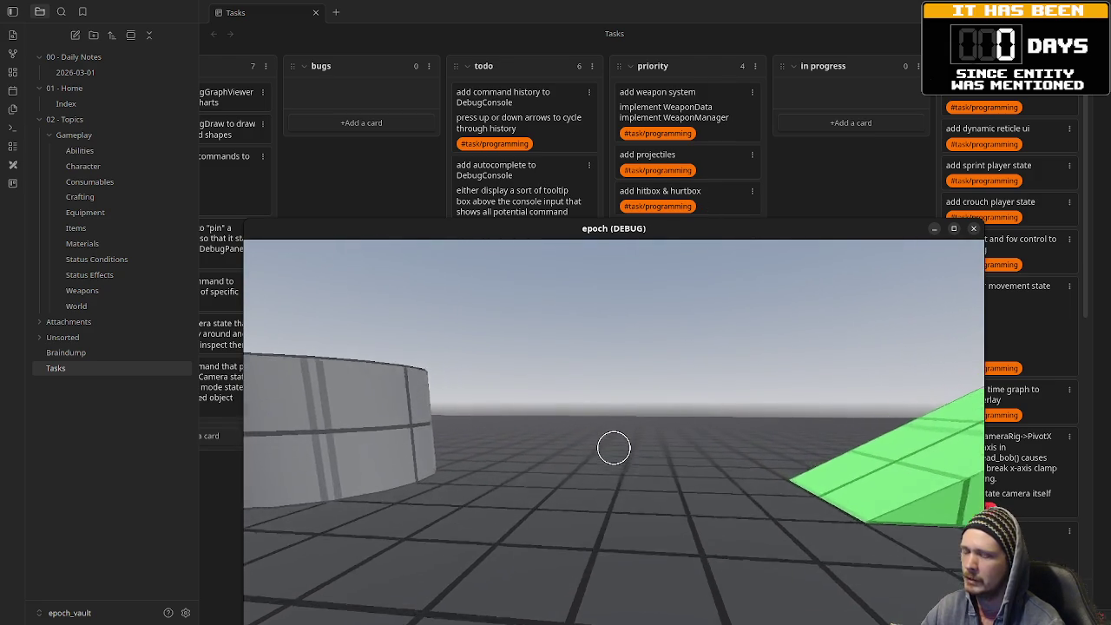
{"action": "key", "text": "s"}
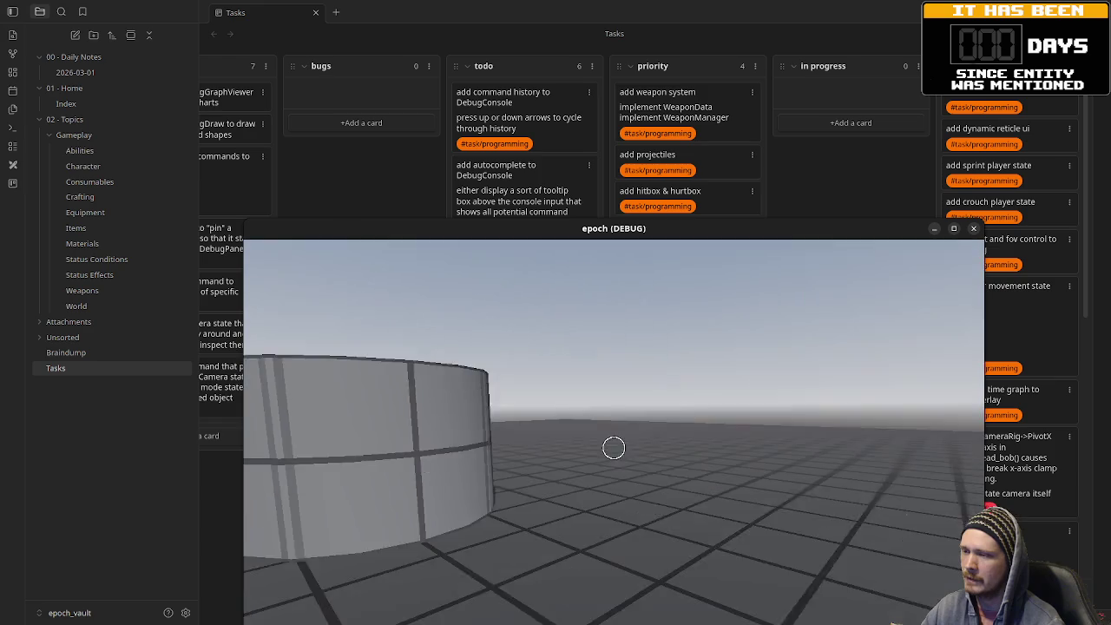
{"action": "key", "text": "w"}
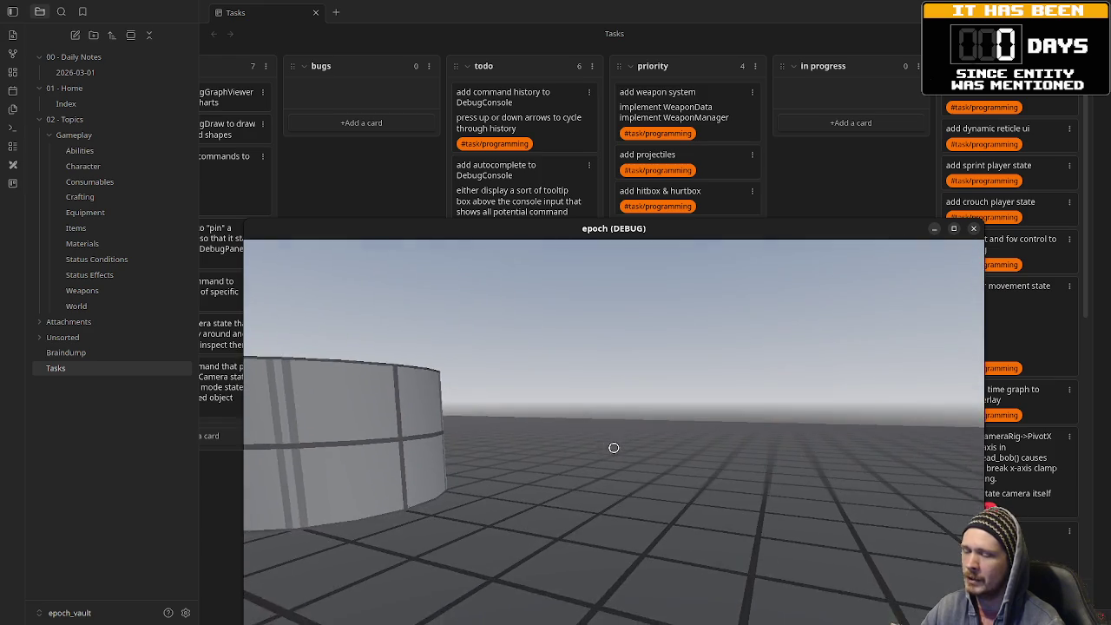
{"action": "key", "text": "w"}
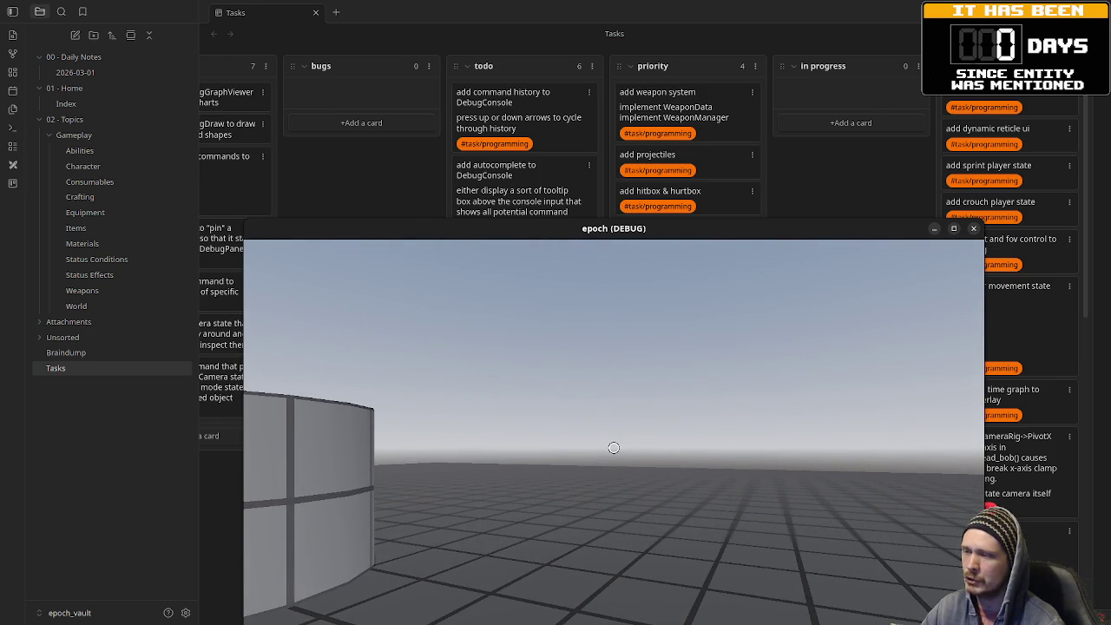
{"action": "key", "text": "w"}
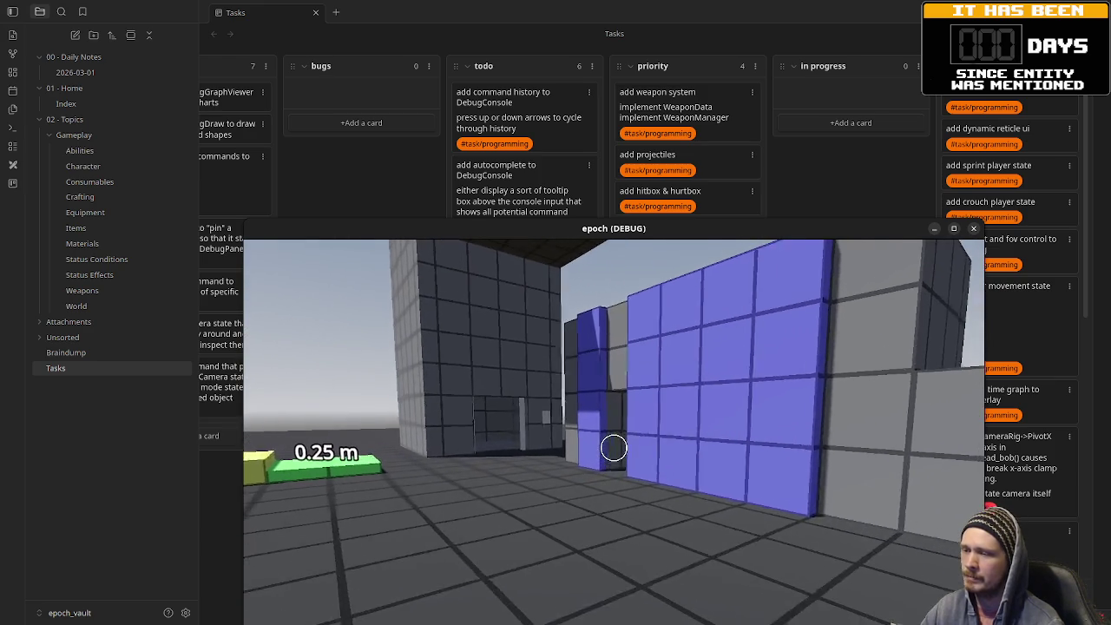
{"action": "key", "text": "w"}
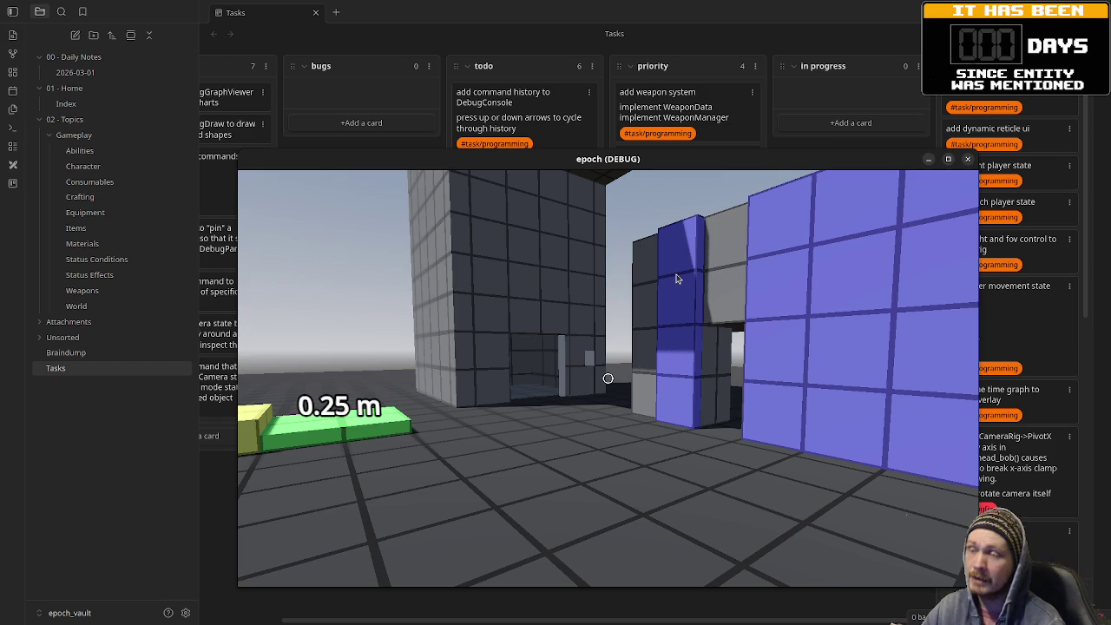
Step: Walk past the Vault block and slope ramps to the Crouch Height blocks, with Godot's editor behind
{"action": "left_click", "coordinate": [628, 304]}
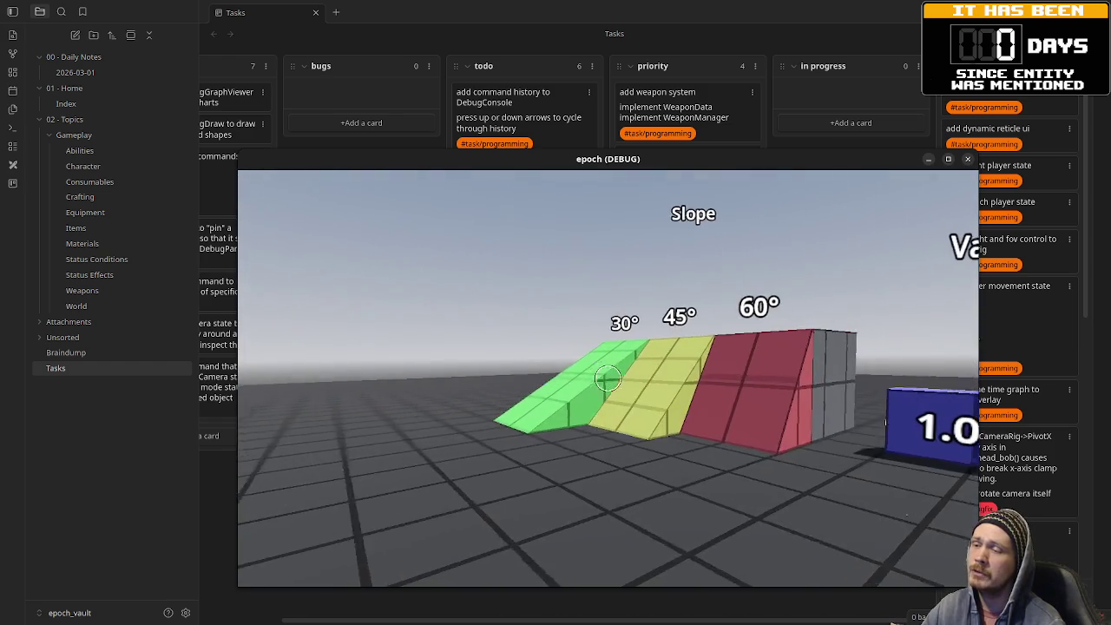
{"action": "key", "text": "w"}
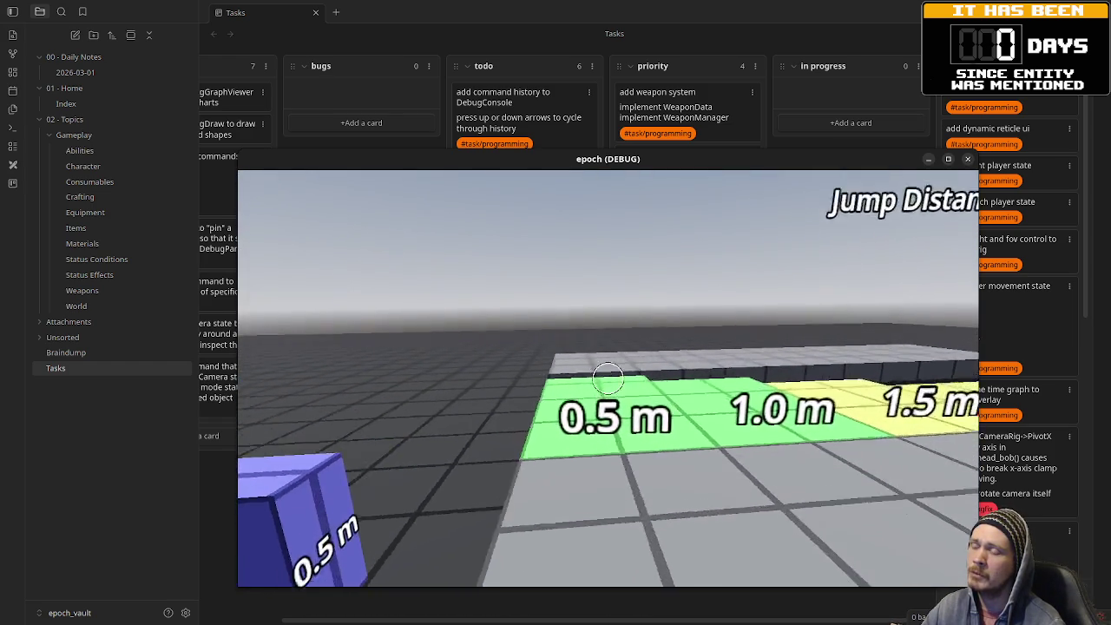
{"action": "key", "text": "w"}
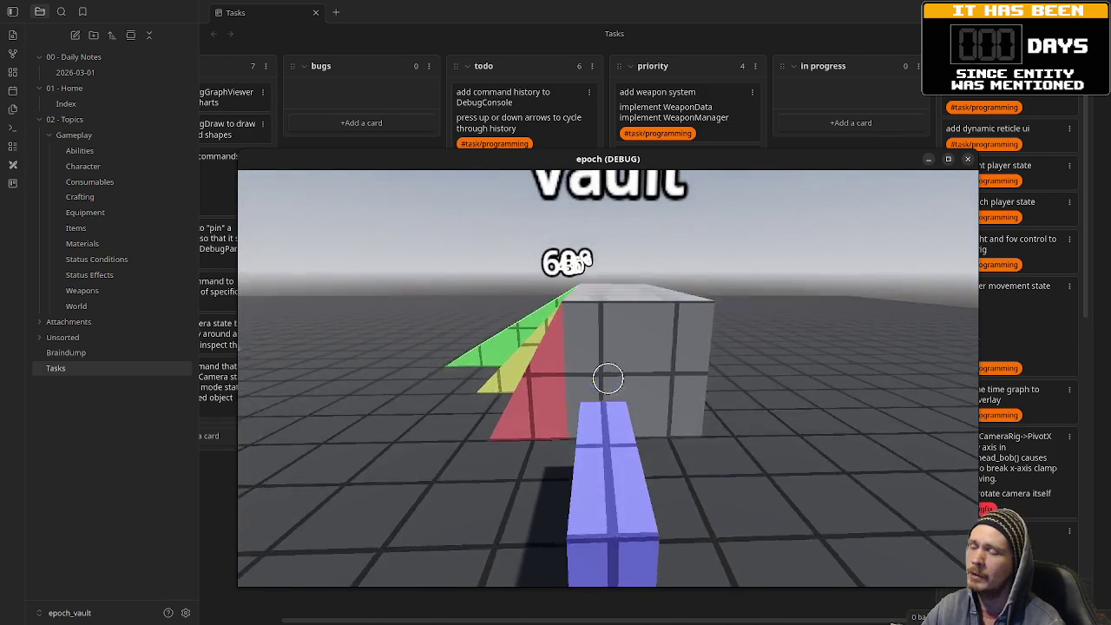
{"action": "key", "text": "w"}
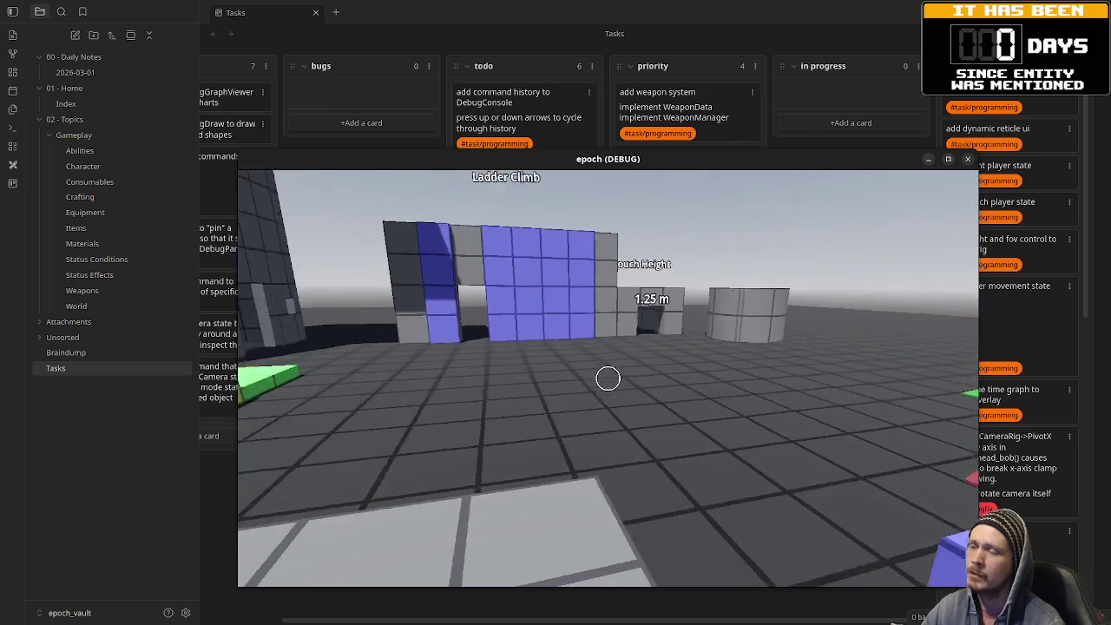
{"action": "key", "text": "w"}
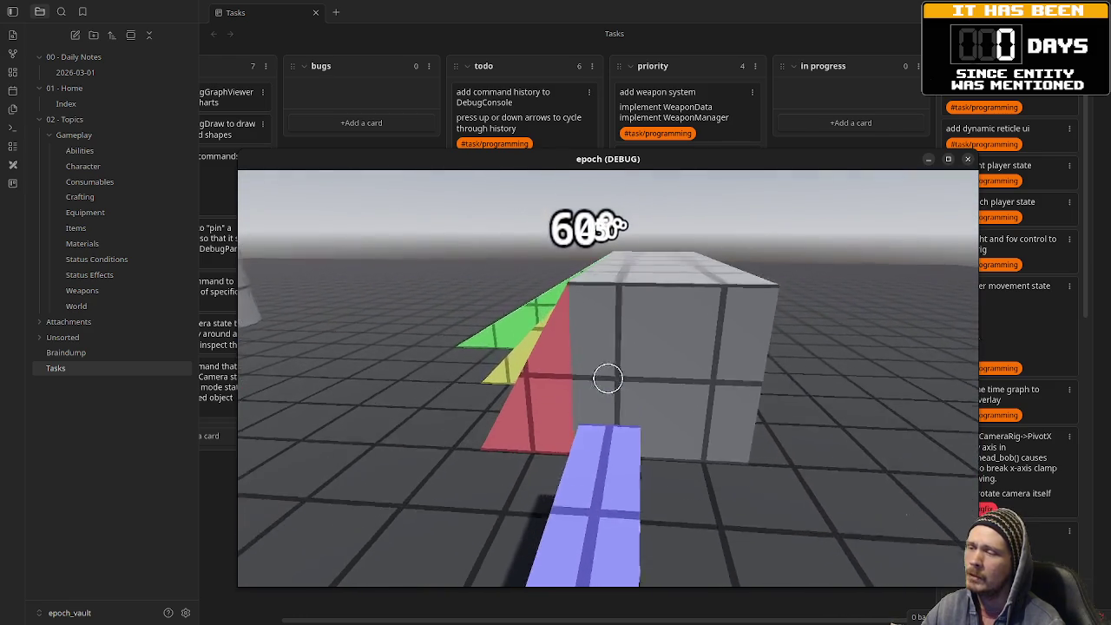
{"action": "key", "text": "w"}
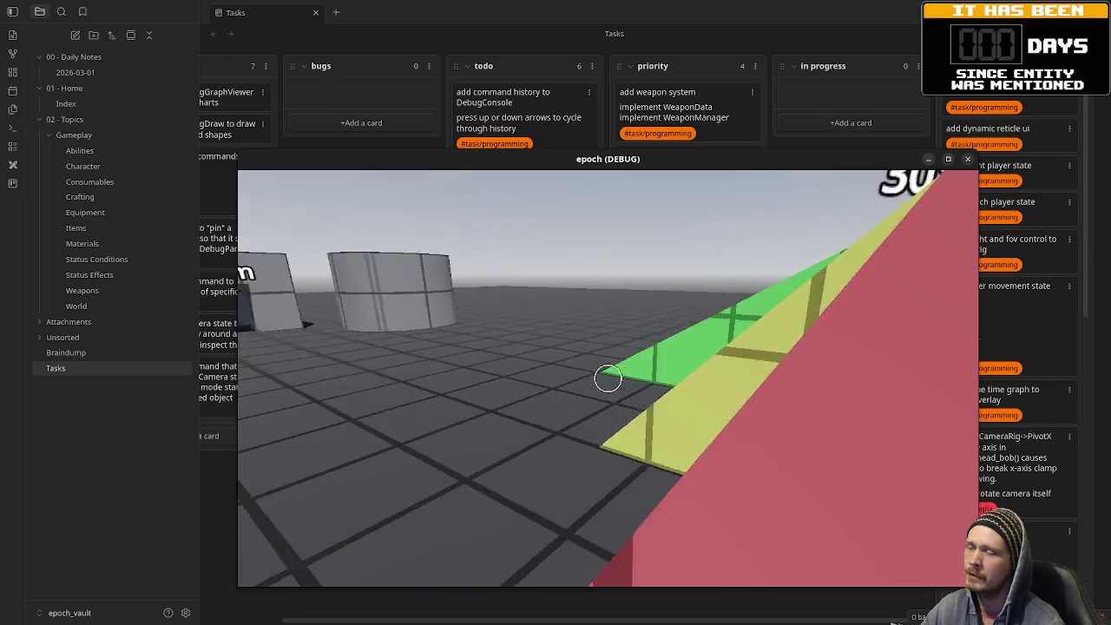
{"action": "key", "text": "w"}
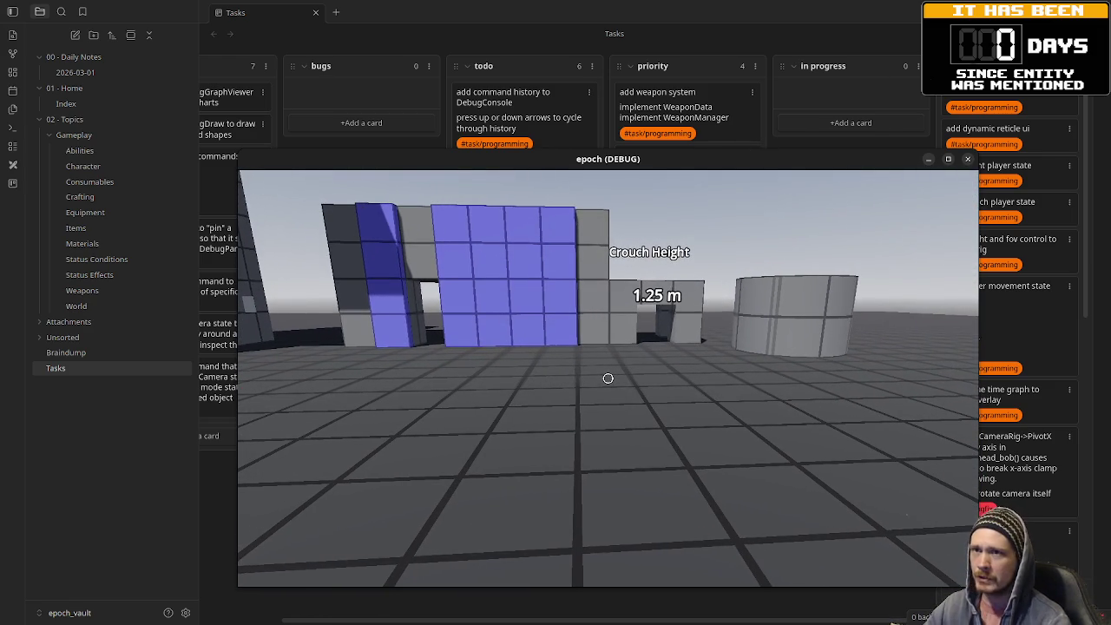
{"action": "key", "text": "alt+Tab"}
{"action": "mouse_move", "coordinate": [579, 163]}
{"action": "left_mouse_down"}
{"action": "mouse_move", "coordinate": [554, 146]}
{"action": "mouse_move", "coordinate": [562, 141]}
{"action": "left_mouse_up"}
{"action": "scroll", "coordinate": [136, 161], "scroll_direction": "down", "scroll_amount": 3}
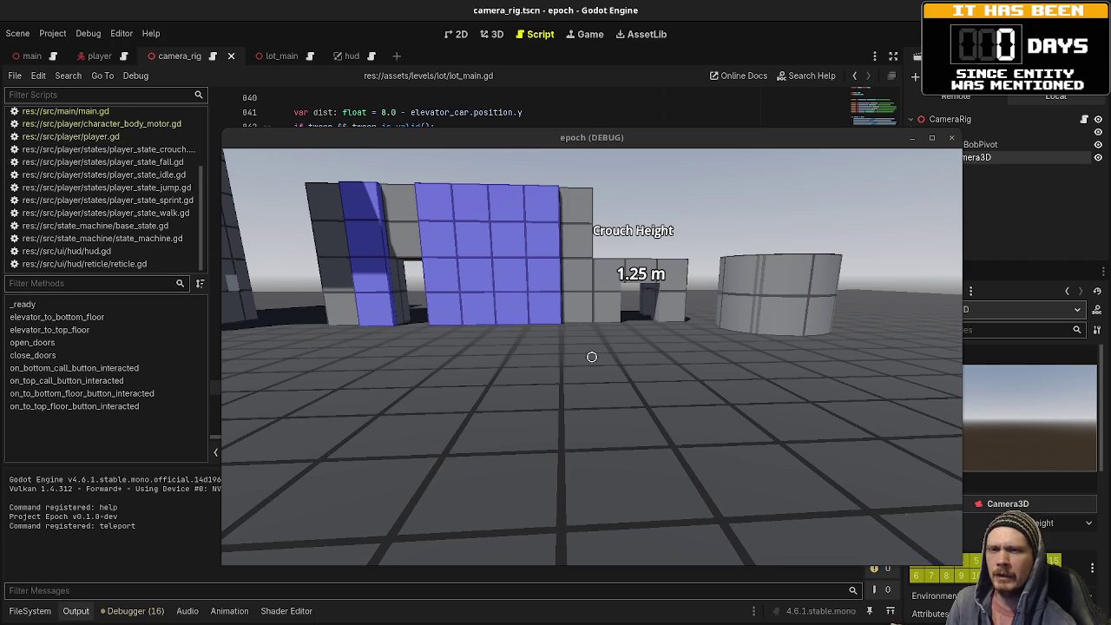
Step: Bring Obsidian forward and reposition the epoch (DEBUG) game window over the task board
{"action": "key", "text": "alt+Tab"}
{"action": "mouse_move", "coordinate": [703, 142]}
{"action": "left_mouse_down"}
{"action": "mouse_move", "coordinate": [701, 330]}
{"action": "mouse_move", "coordinate": [701, 231]}
{"action": "left_mouse_up"}
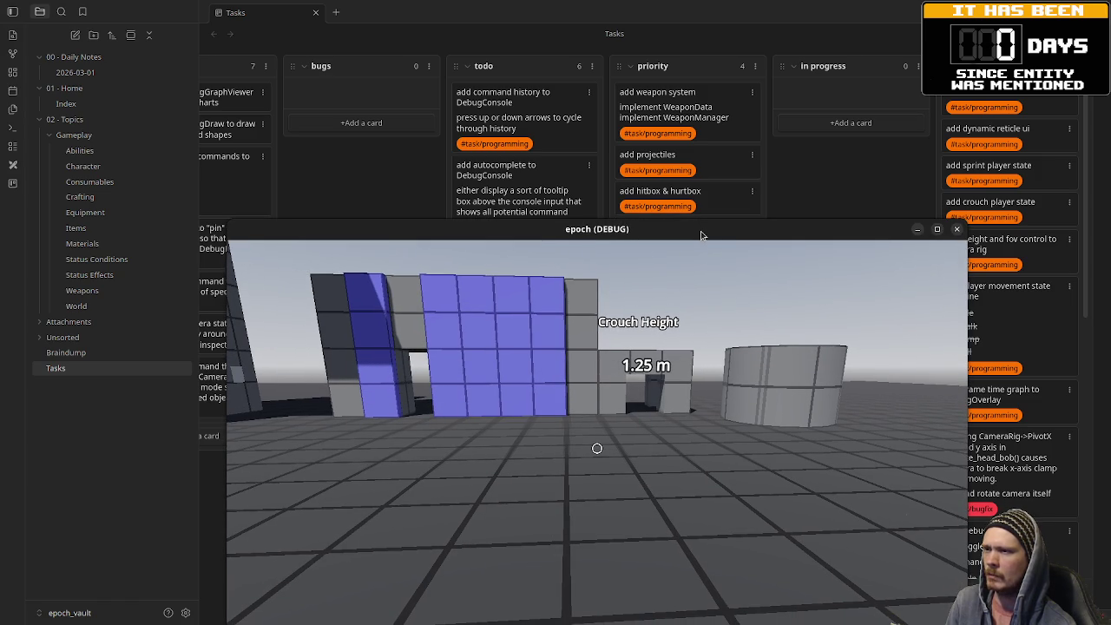
{"action": "mouse_move", "coordinate": [700, 231]}
{"action": "left_mouse_down"}
{"action": "mouse_move", "coordinate": [676, 215]}
{"action": "mouse_move", "coordinate": [647, 134]}
{"action": "left_mouse_up"}
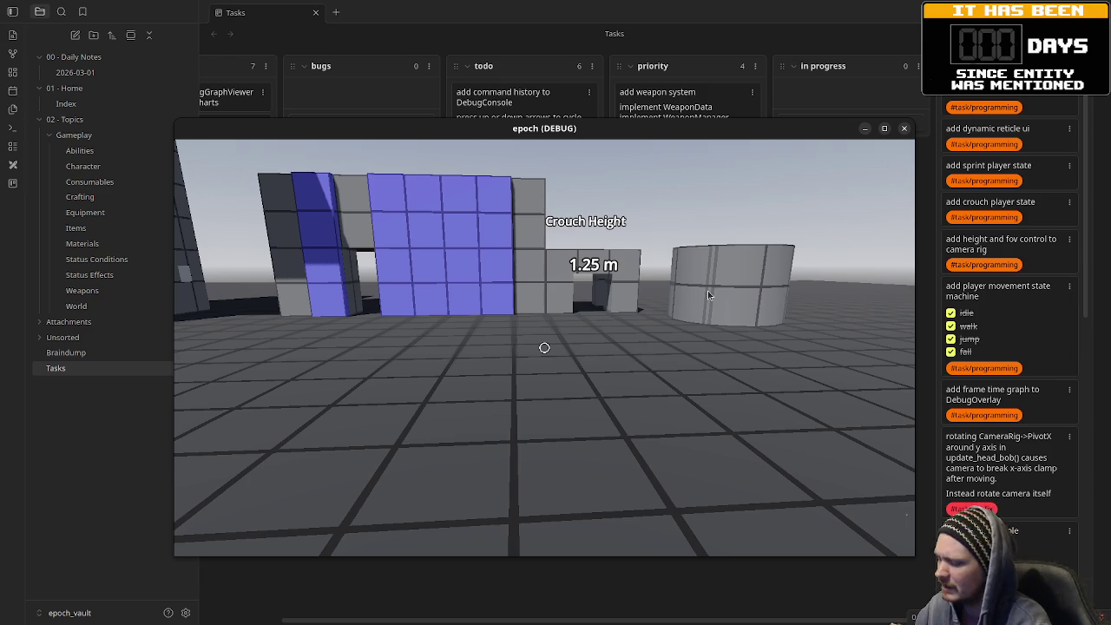
Step: Toggle the window overview and focus the Obsidian task board
{"action": "key", "text": "super"}
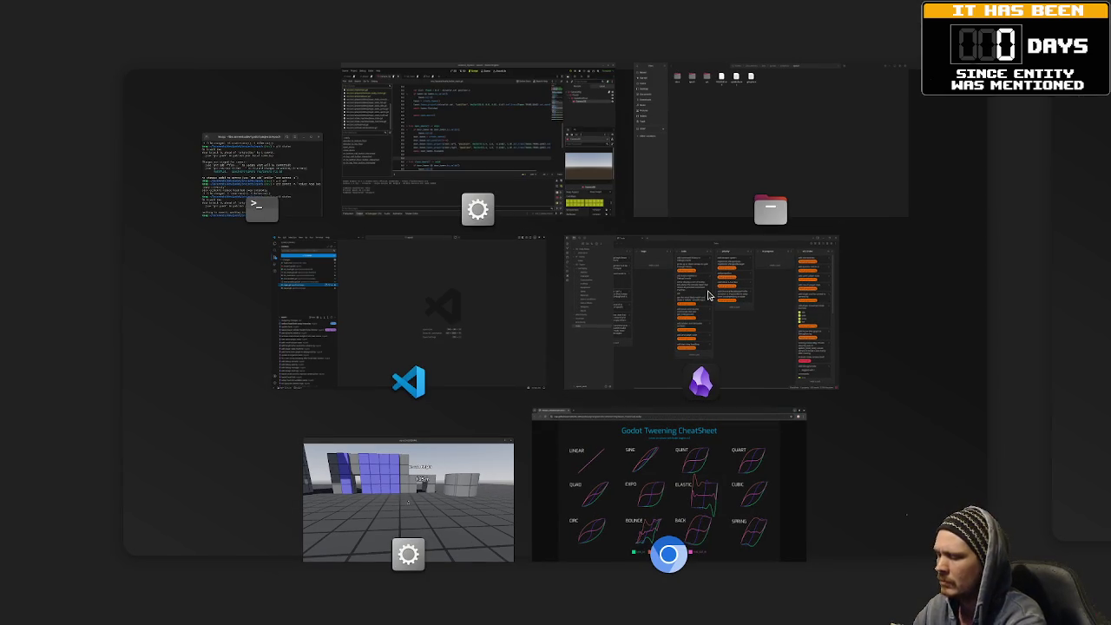
{"action": "key", "text": "super"}
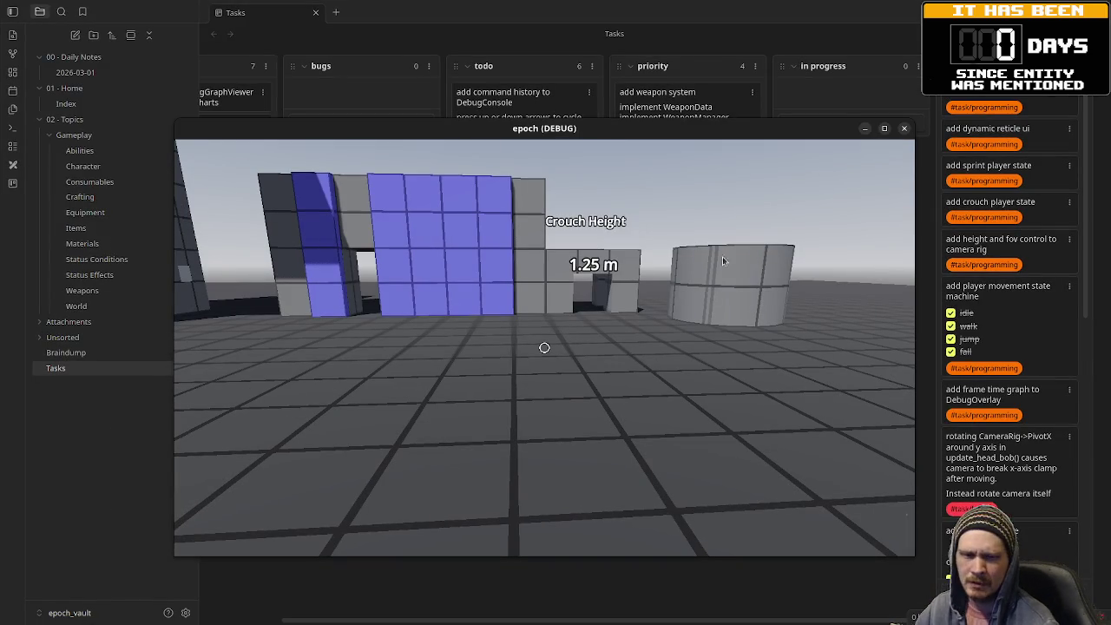
{"action": "left_click", "coordinate": [922, 377]}
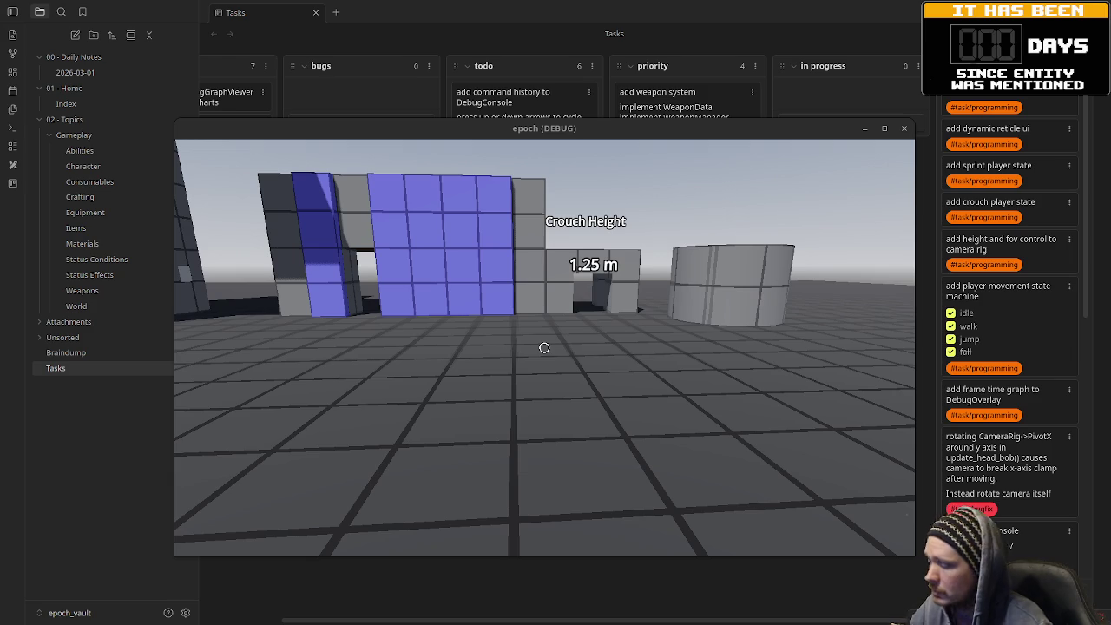
Step: Check the window overview again and close the epoch (DEBUG) game window
{"action": "key", "text": "super"}
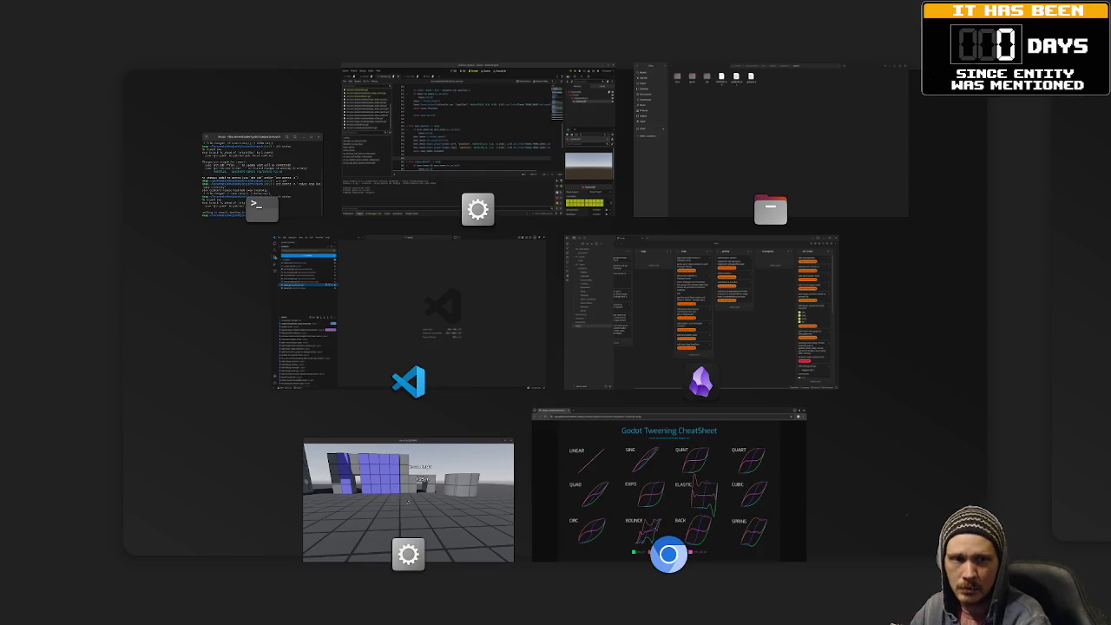
{"action": "key", "text": "super"}
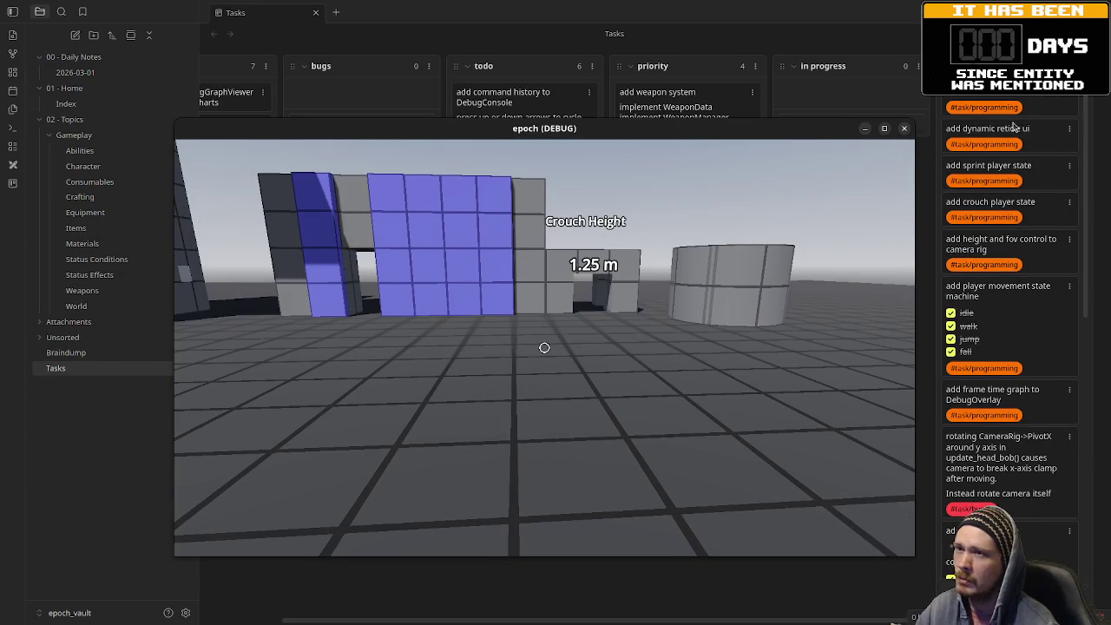
{"action": "left_click", "coordinate": [903, 129]}
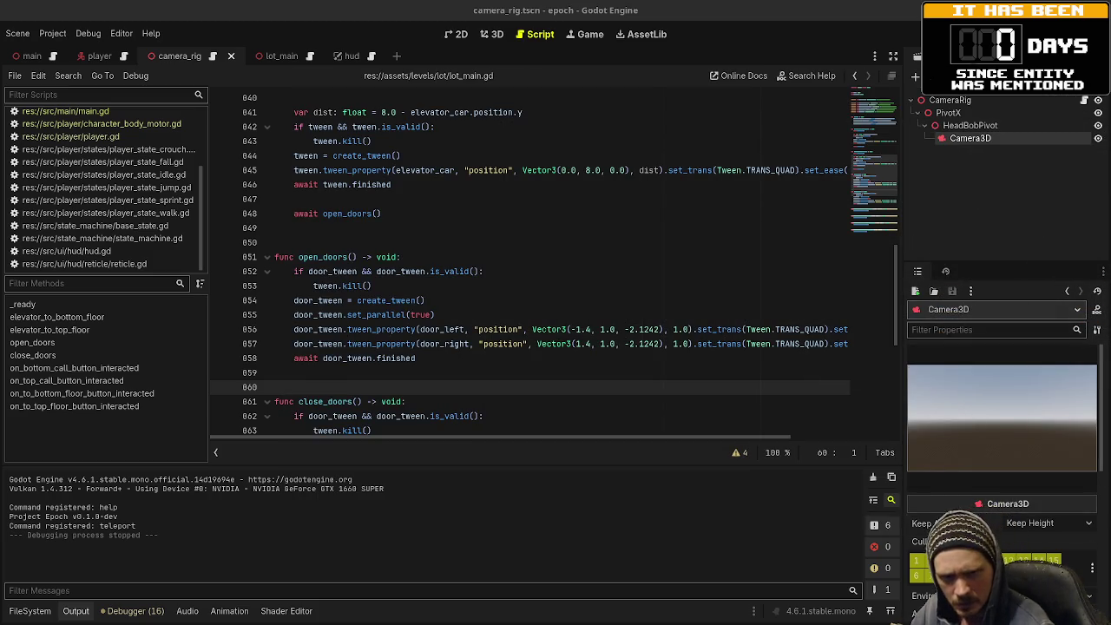
Step: Bring up the breakup project's editor showing game.tscn and action_free_node.gd
{"action": "key", "text": "F5"}
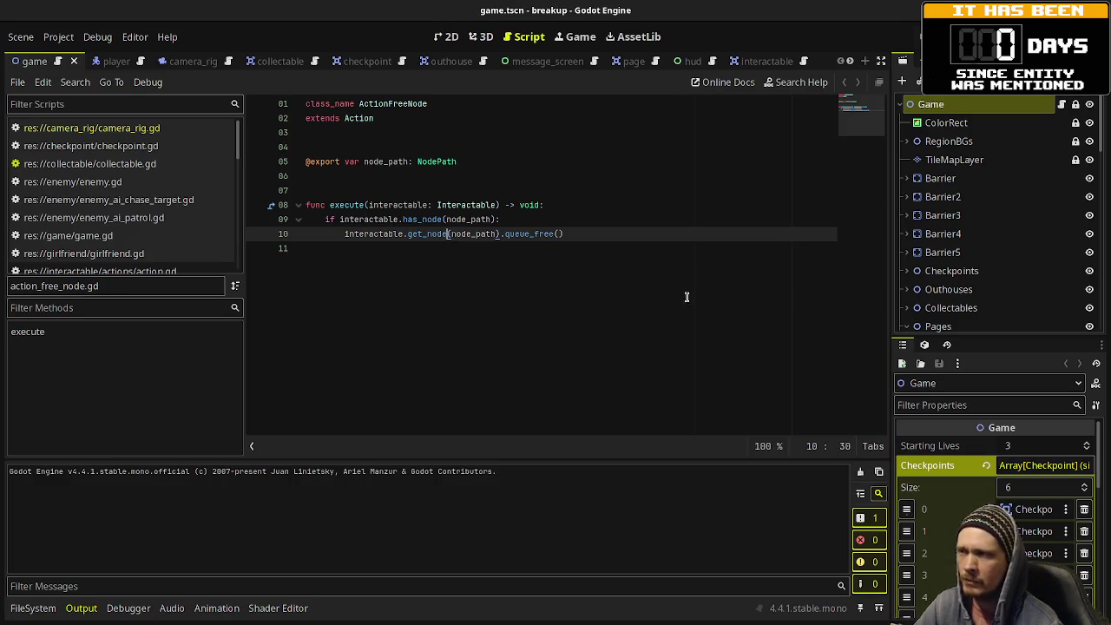
Step: Show the level in the 2D view and select Interactable4 to see its actions
{"action": "left_click", "coordinate": [475, 39]}
{"action": "left_click", "coordinate": [447, 37]}
{"action": "scroll", "coordinate": [369, 302], "scroll_direction": "down", "scroll_amount": 3}
{"action": "scroll", "coordinate": [369, 302], "scroll_direction": "down", "scroll_amount": 3}
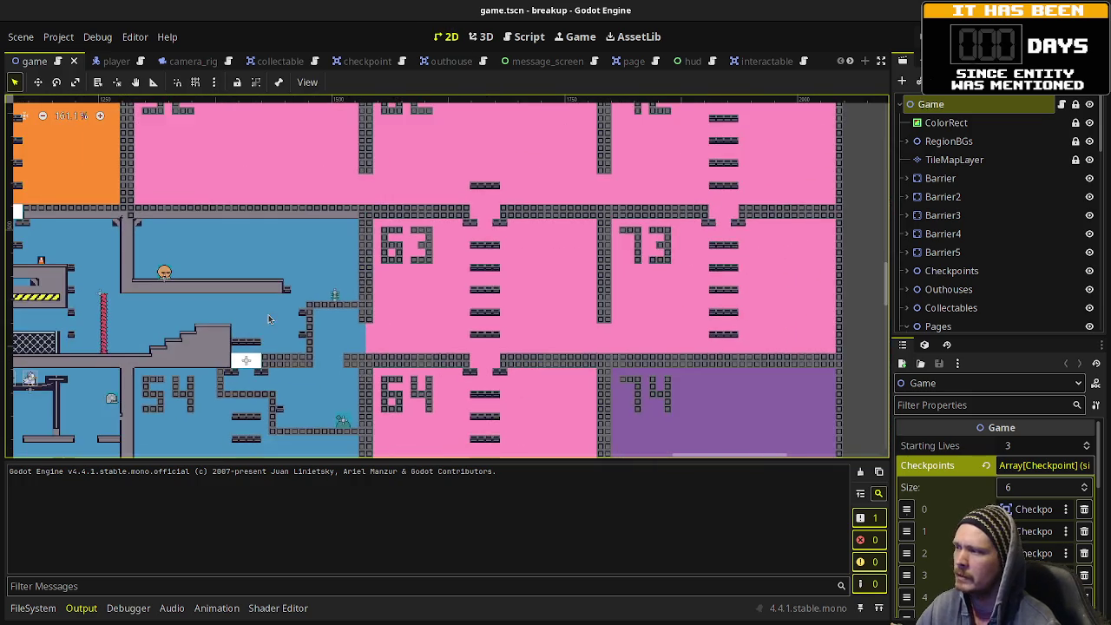
{"action": "scroll", "coordinate": [365, 304], "scroll_direction": "left", "scroll_amount": 5}
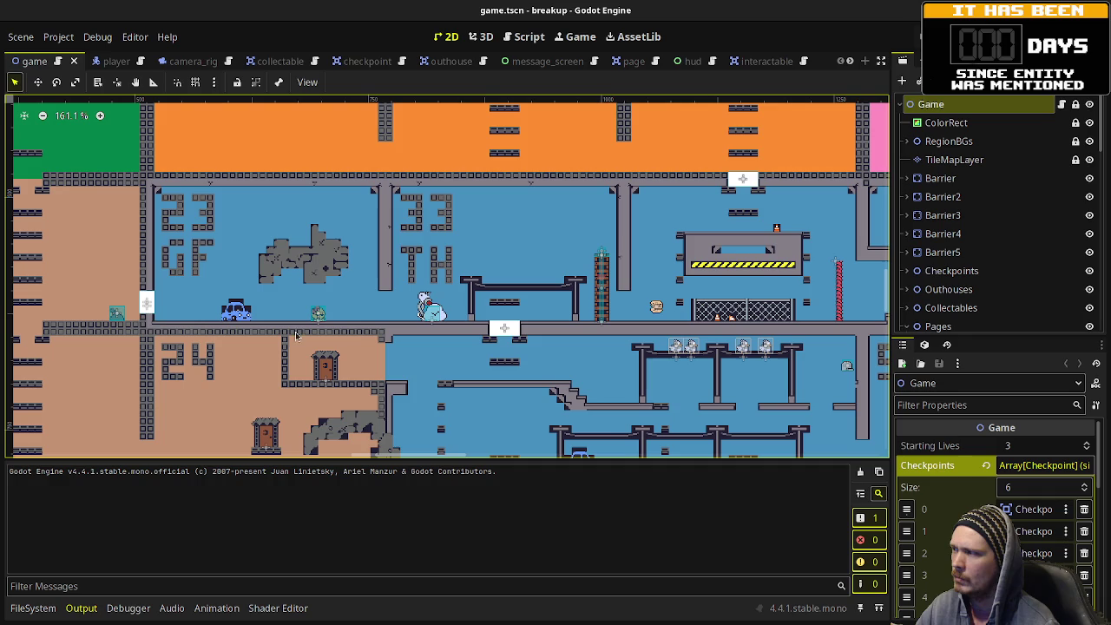
{"action": "left_click", "coordinate": [118, 313]}
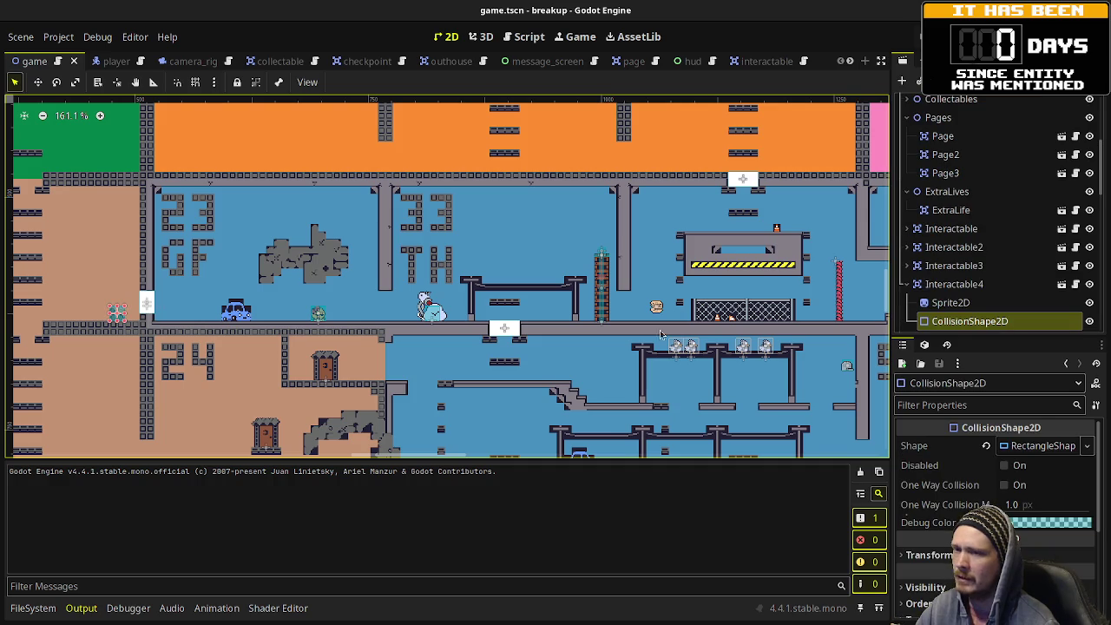
{"action": "left_click", "coordinate": [942, 287]}
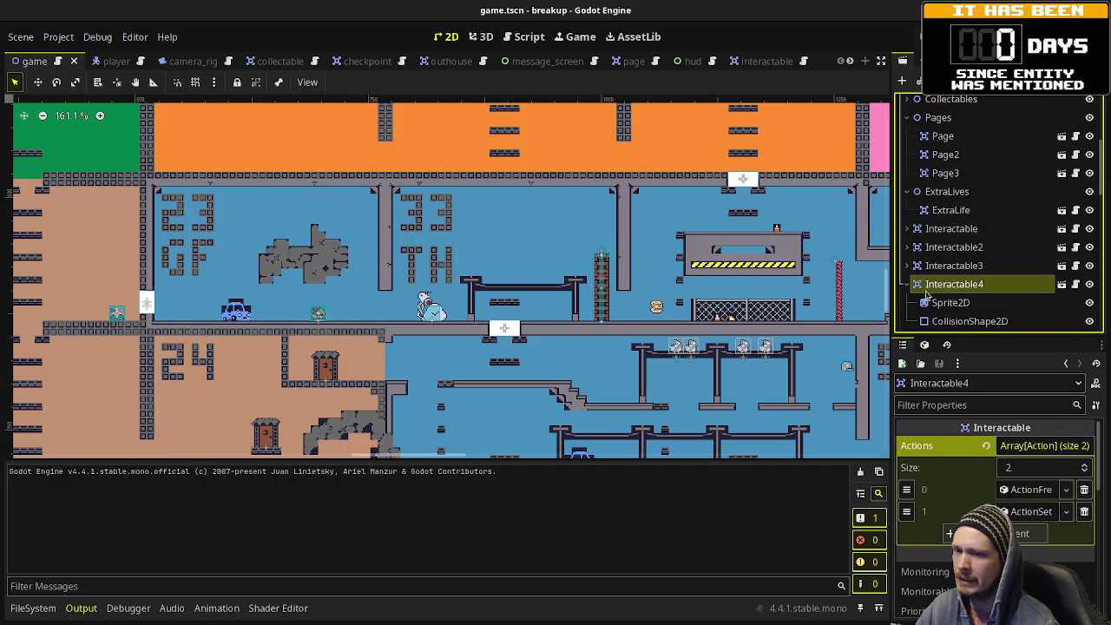
Step: Pan toward the burger pickup and select the Page to read its diary message
{"action": "left_click_drag", "start_coordinate": [603, 355], "coordinate": [553, 276]}
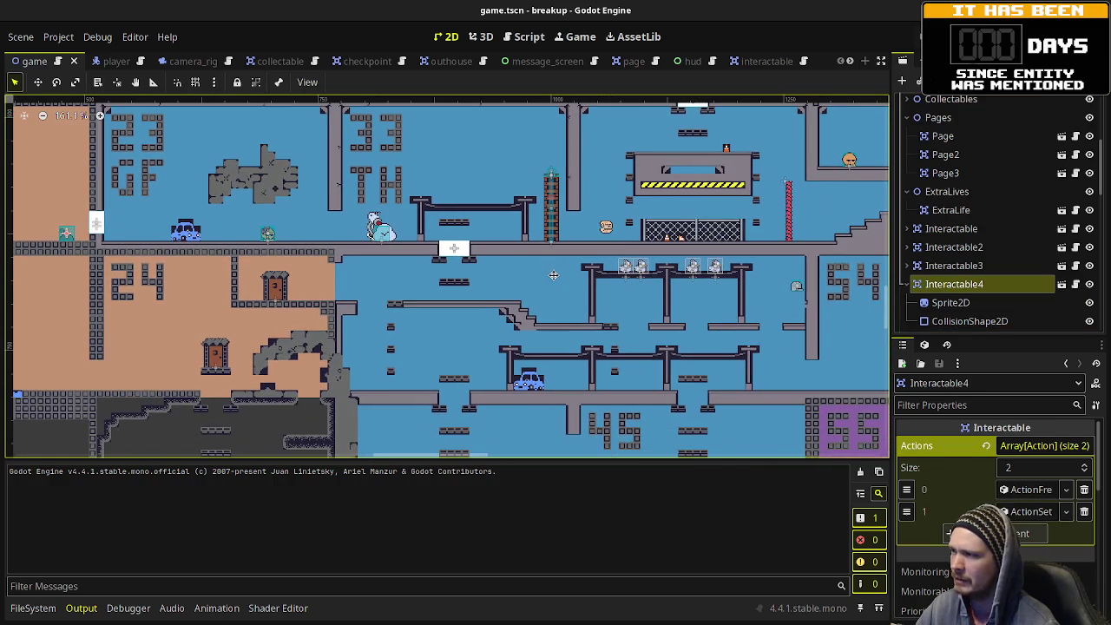
{"action": "left_click_drag", "start_coordinate": [606, 228], "coordinate": [584, 304]}
{"action": "scroll", "coordinate": [584, 306], "scroll_direction": "up", "scroll_amount": 1}
{"action": "scroll", "coordinate": [585, 306], "scroll_direction": "up", "scroll_amount": 14}
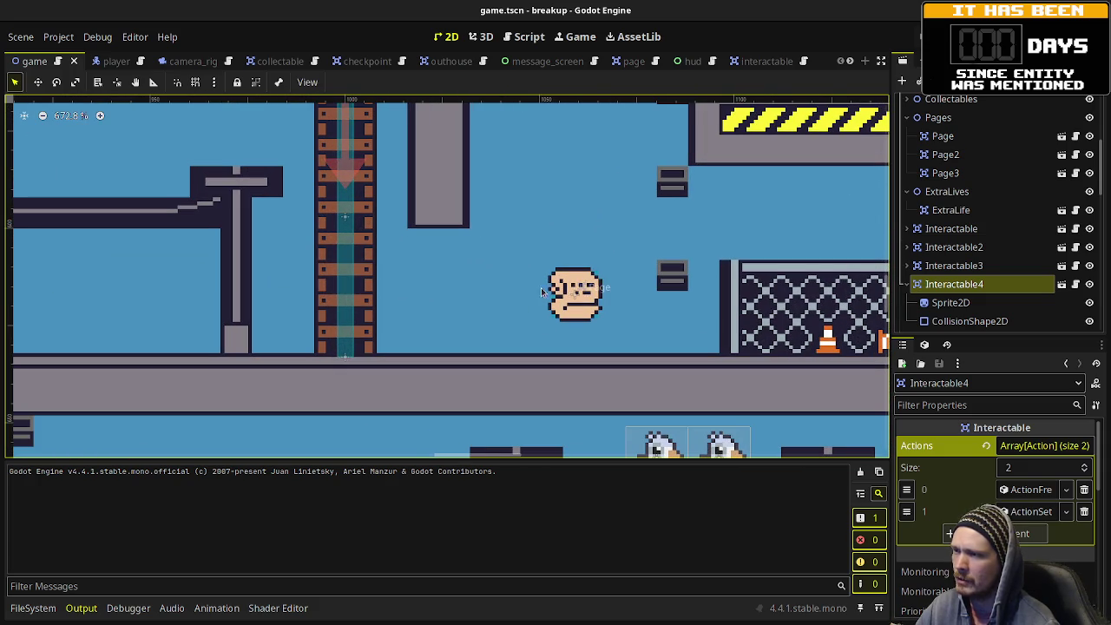
{"action": "left_click", "coordinate": [588, 313]}
Step: Reselect Interactable4 to review its two actions, then save game.tscn
{"action": "scroll", "coordinate": [708, 331], "scroll_direction": "down", "scroll_amount": 3}
{"action": "scroll", "coordinate": [521, 334], "scroll_direction": "down", "scroll_amount": 4}
{"action": "scroll", "coordinate": [355, 333], "scroll_direction": "left", "scroll_amount": 5}
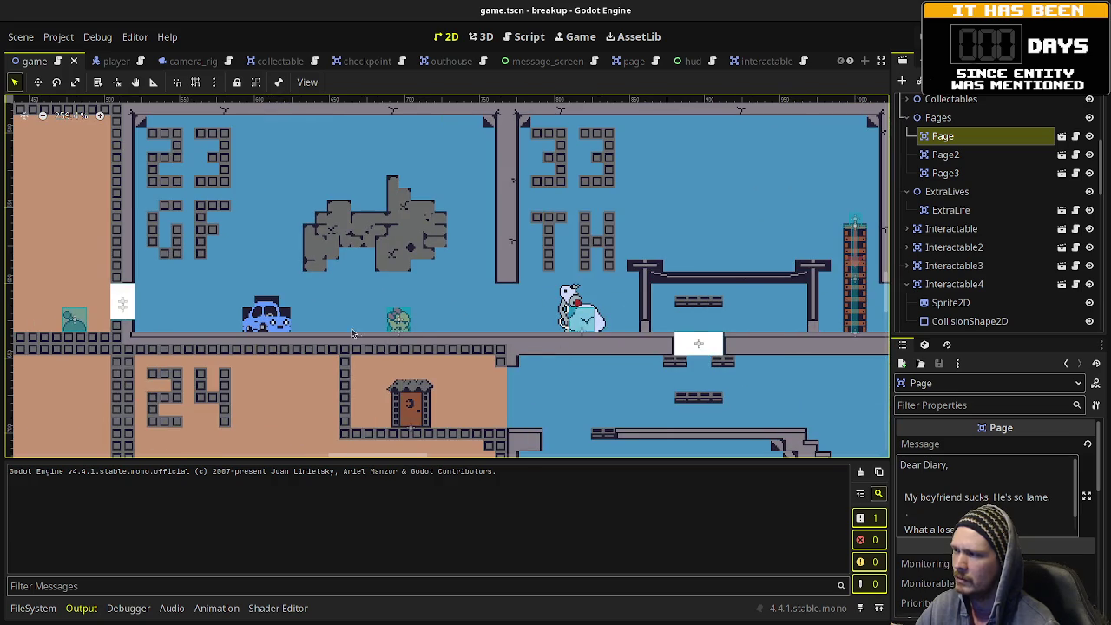
{"action": "scroll", "coordinate": [355, 332], "scroll_direction": "left", "scroll_amount": 5}
{"action": "scroll", "coordinate": [434, 328], "scroll_direction": "left", "scroll_amount": 1}
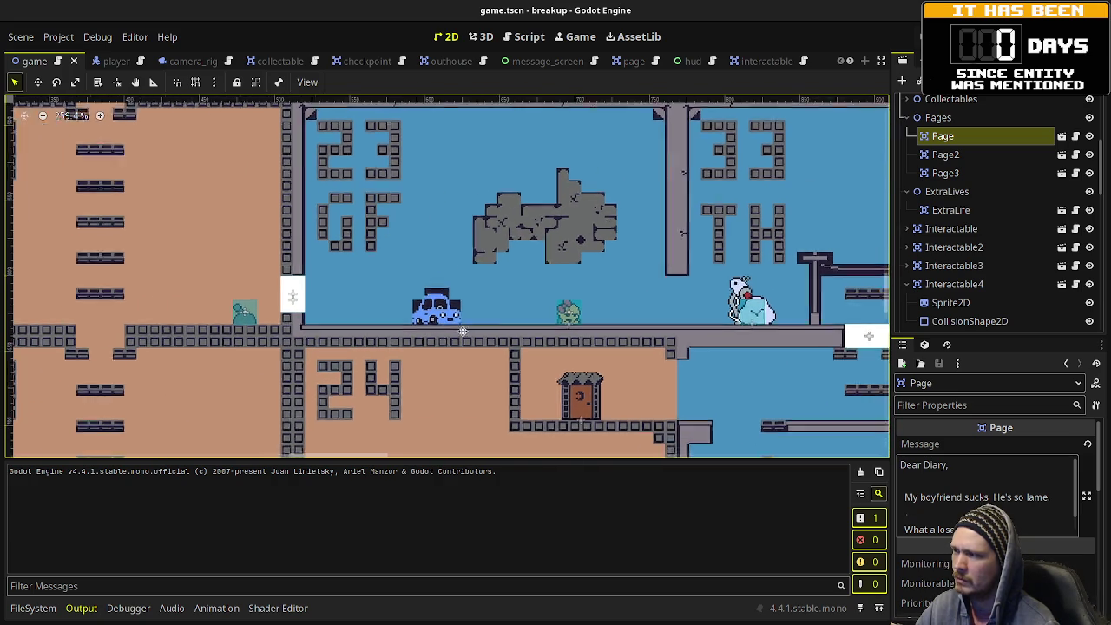
{"action": "scroll", "coordinate": [434, 328], "scroll_direction": "left", "scroll_amount": 6}
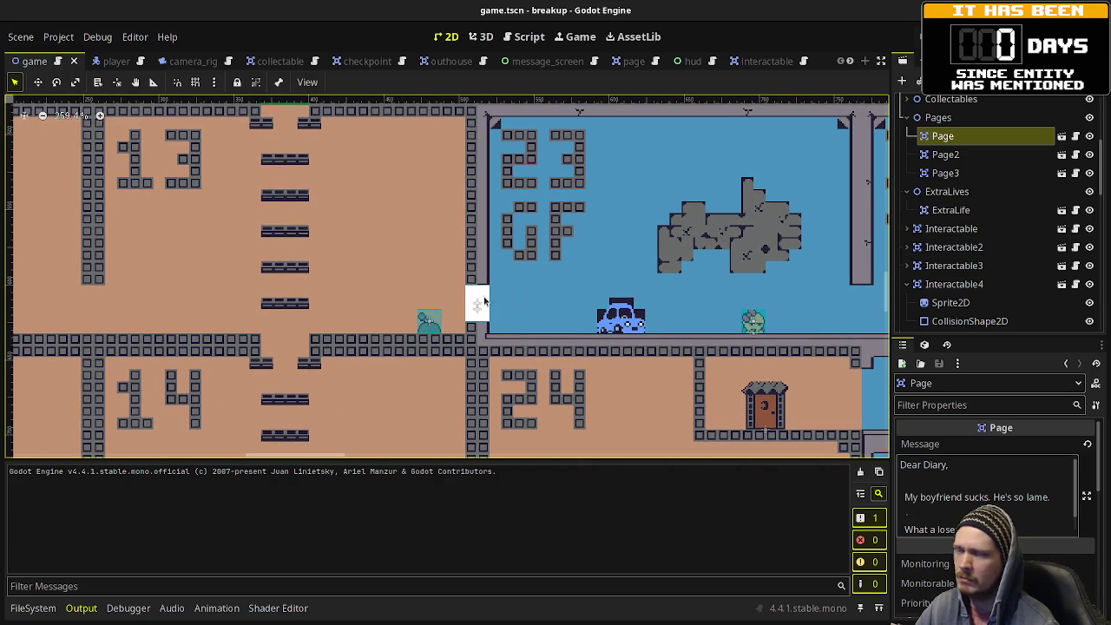
{"action": "left_click", "coordinate": [429, 319]}
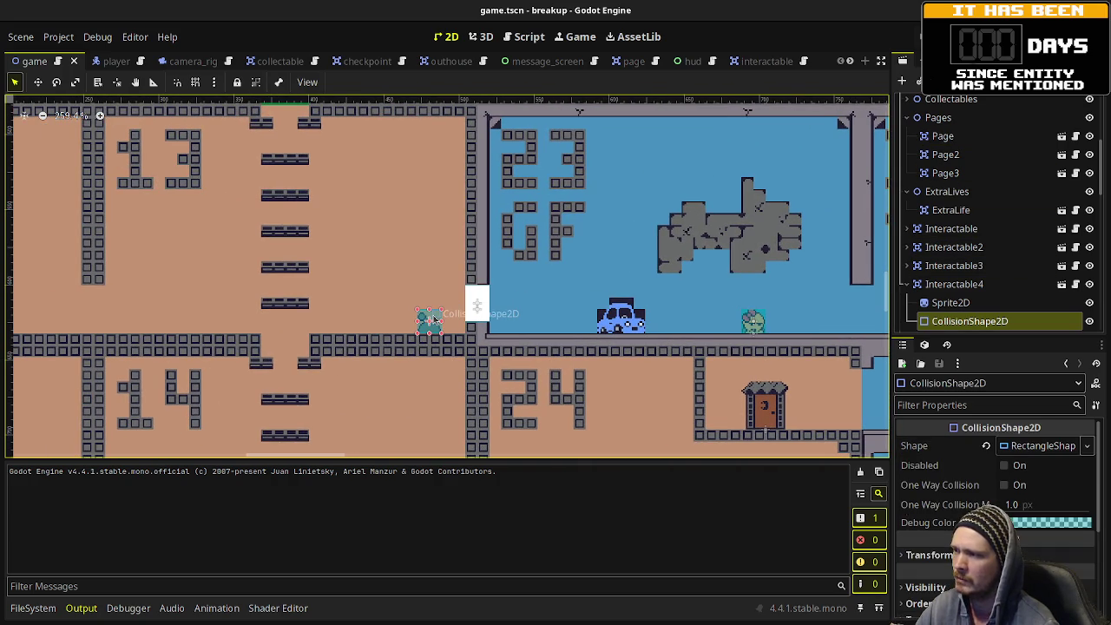
{"action": "left_click", "coordinate": [936, 291]}
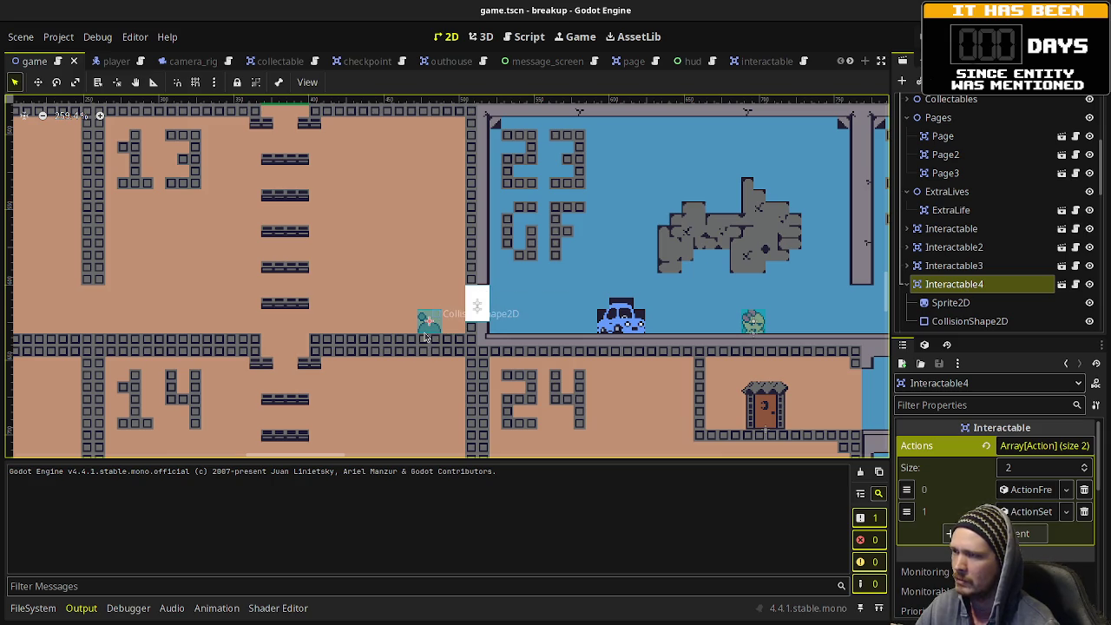
{"action": "key", "text": "ctrl+s"}
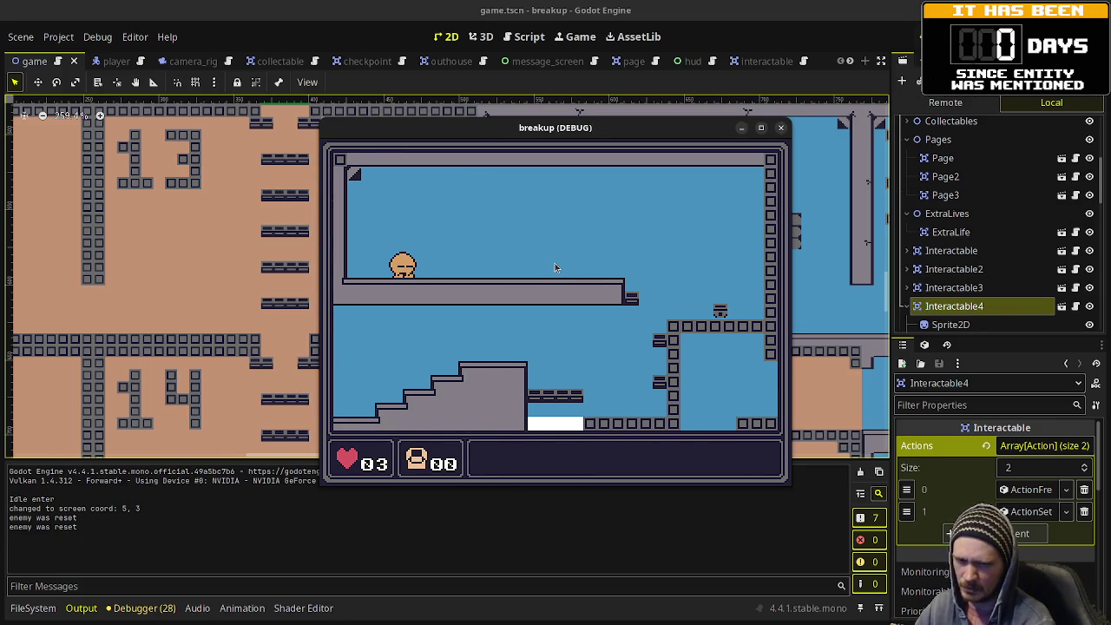
Step: Walk and jump through Main Street East to reach the diary page pickup
{"action": "key", "text": "Right"}
{"action": "key", "text": "Right"}
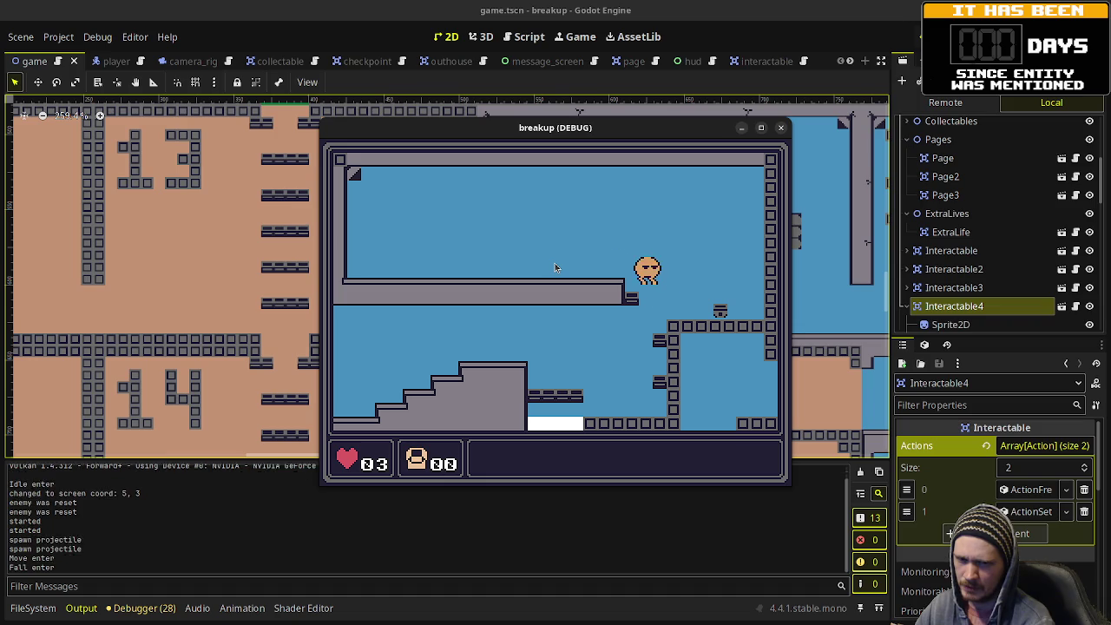
{"action": "key", "text": "Left"}
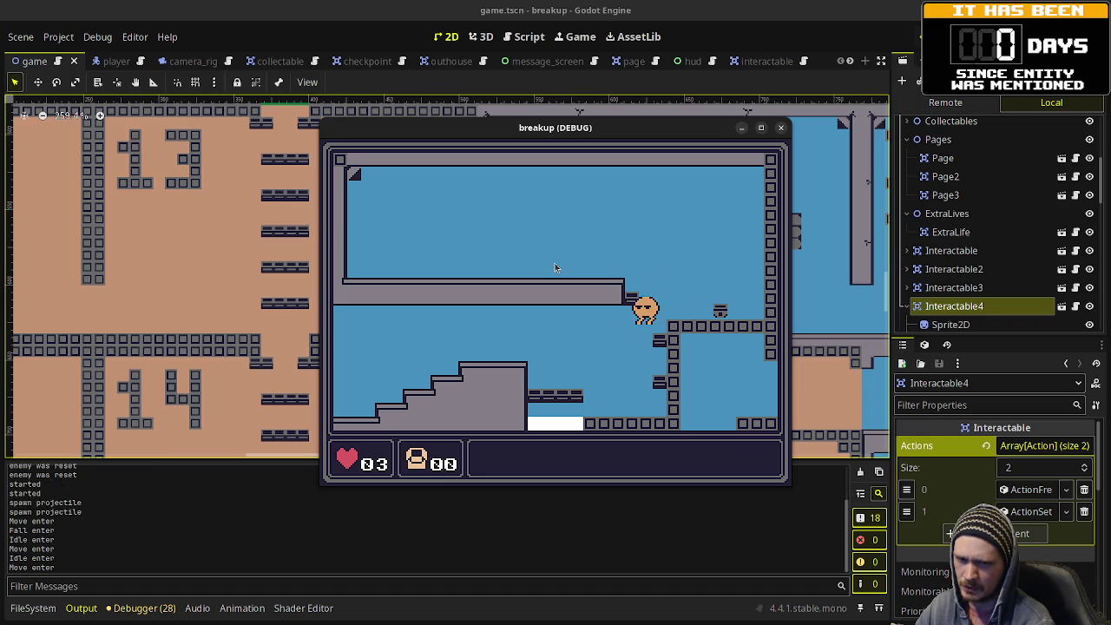
{"action": "key", "text": "Left"}
{"action": "key", "text": "Right"}
{"action": "key", "text": "space"}
{"action": "key", "text": "Left"}
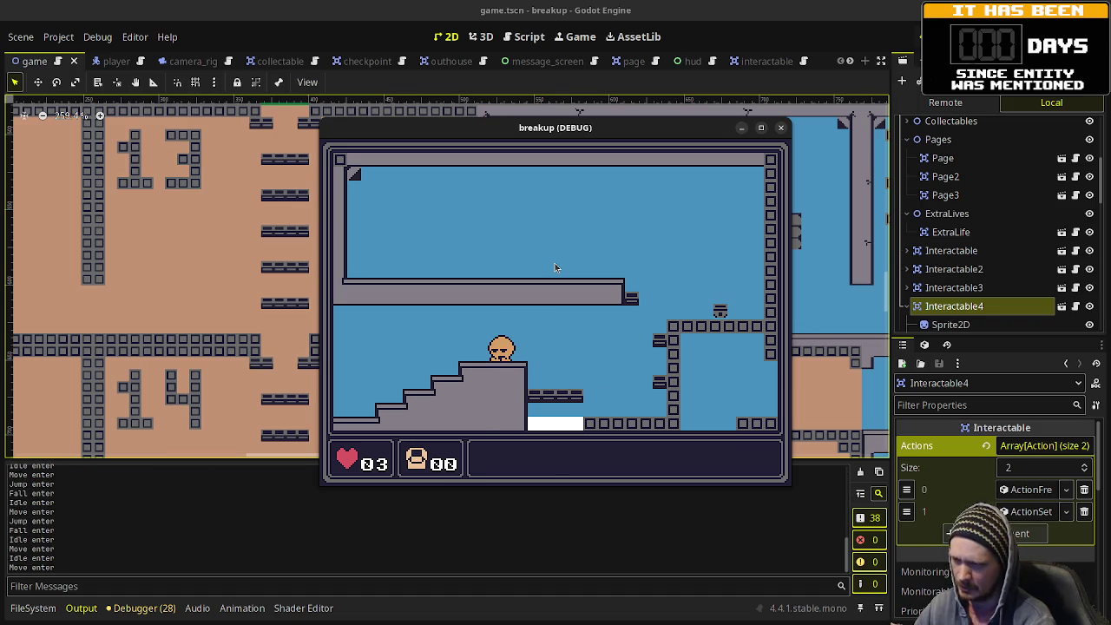
{"action": "key", "text": "Left"}
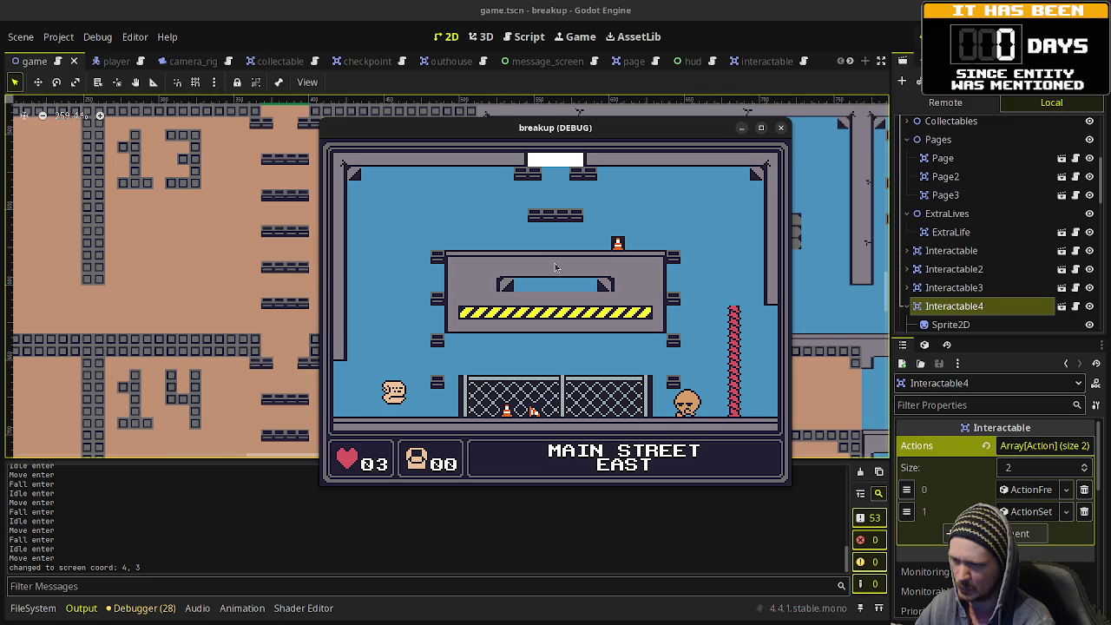
{"action": "key", "text": "Left"}
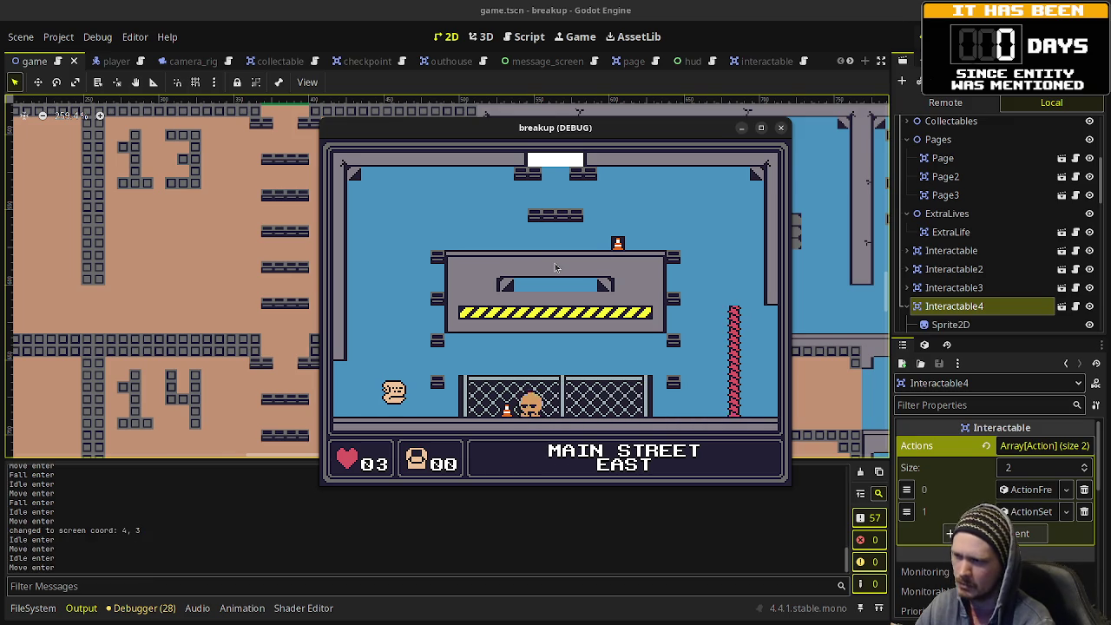
{"action": "key", "text": "space"}
{"action": "key", "text": "Left"}
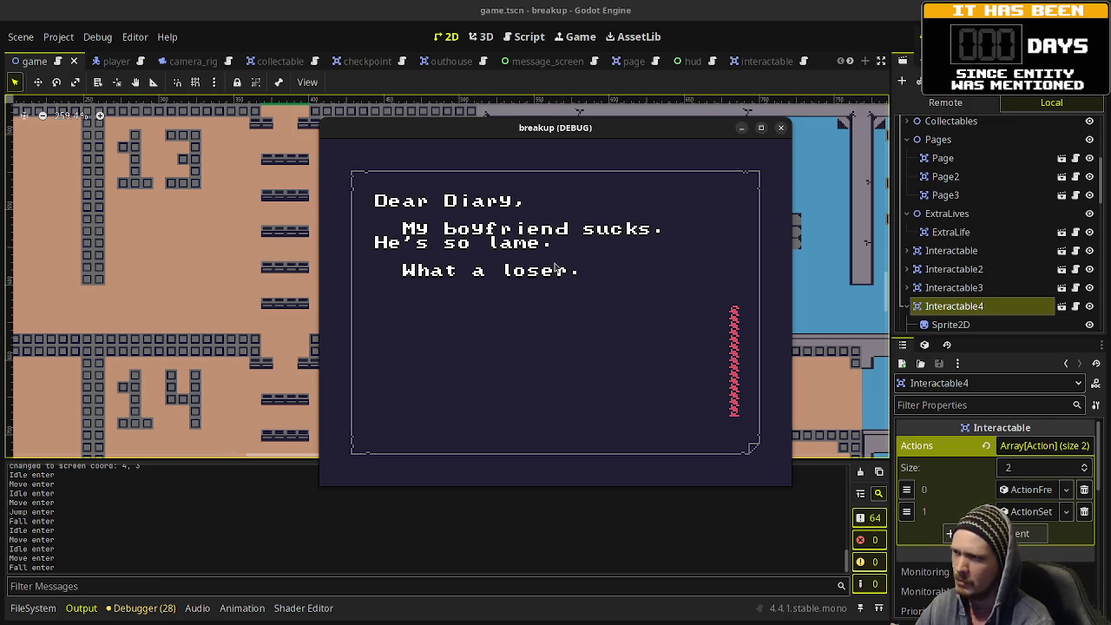
Step: Dismiss the page, reach Girlfriend's House, play through her dialogue, and stop the game
{"action": "key", "text": "Return"}
{"action": "key", "text": "Left"}
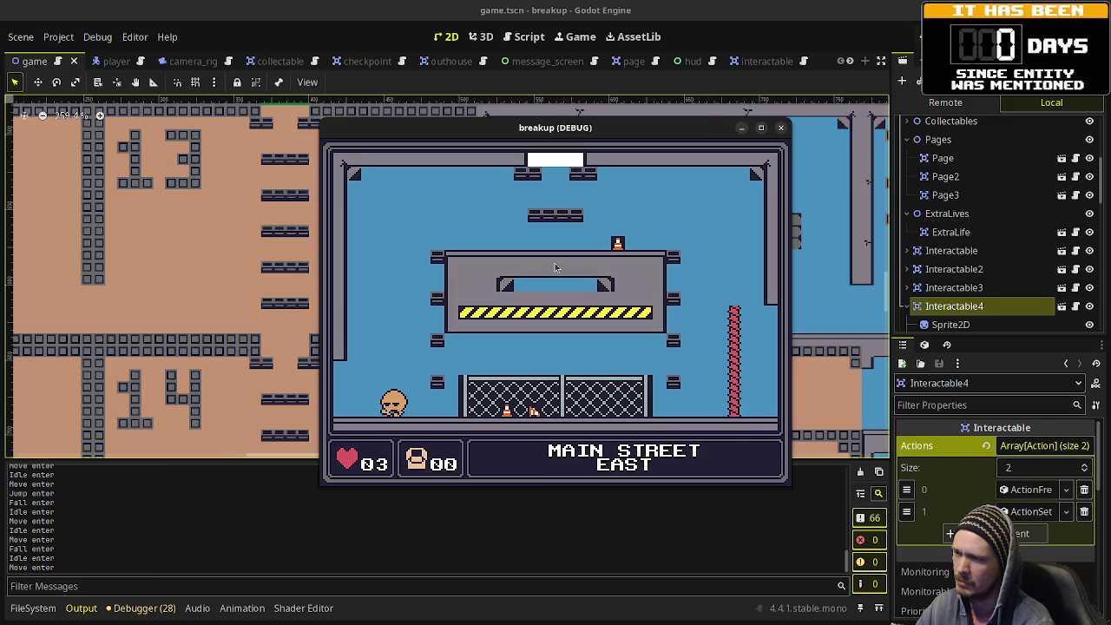
{"action": "key", "text": "Left"}
{"action": "key", "text": "space"}
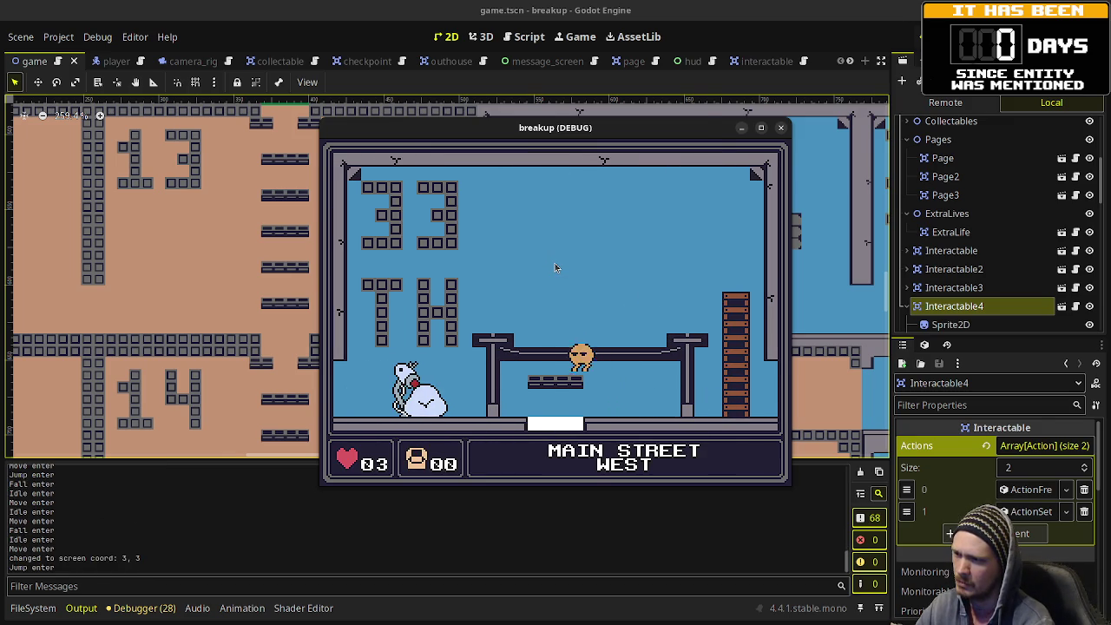
{"action": "key", "text": "space"}
{"action": "key", "text": "Left"}
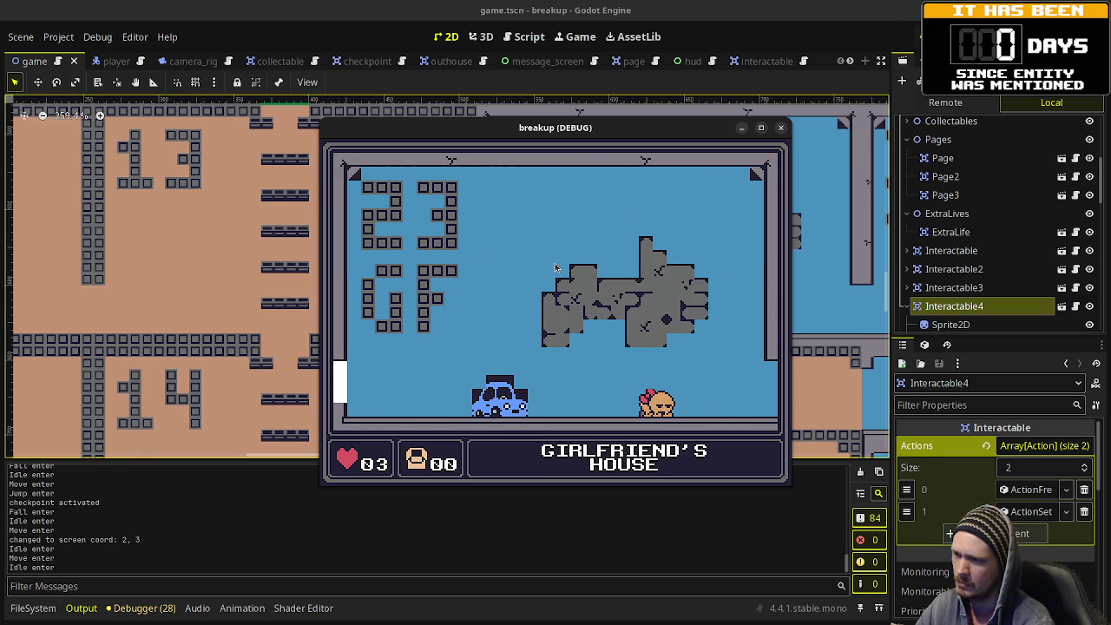
{"action": "key", "text": "Return"}
{"action": "key", "text": "Return"}
{"action": "key", "text": "Return"}
{"action": "key", "text": "Return"}
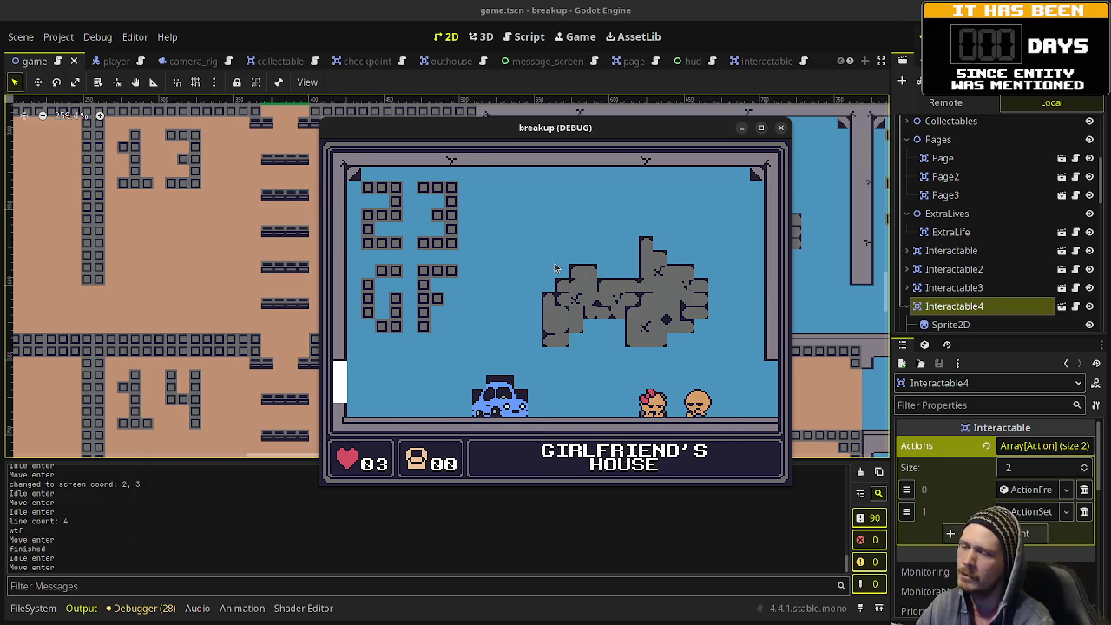
{"action": "key", "text": "Return"}
{"action": "key", "text": "Return"}
{"action": "key", "text": "Return"}
{"action": "key", "text": "Return"}
{"action": "key", "text": "Return"}
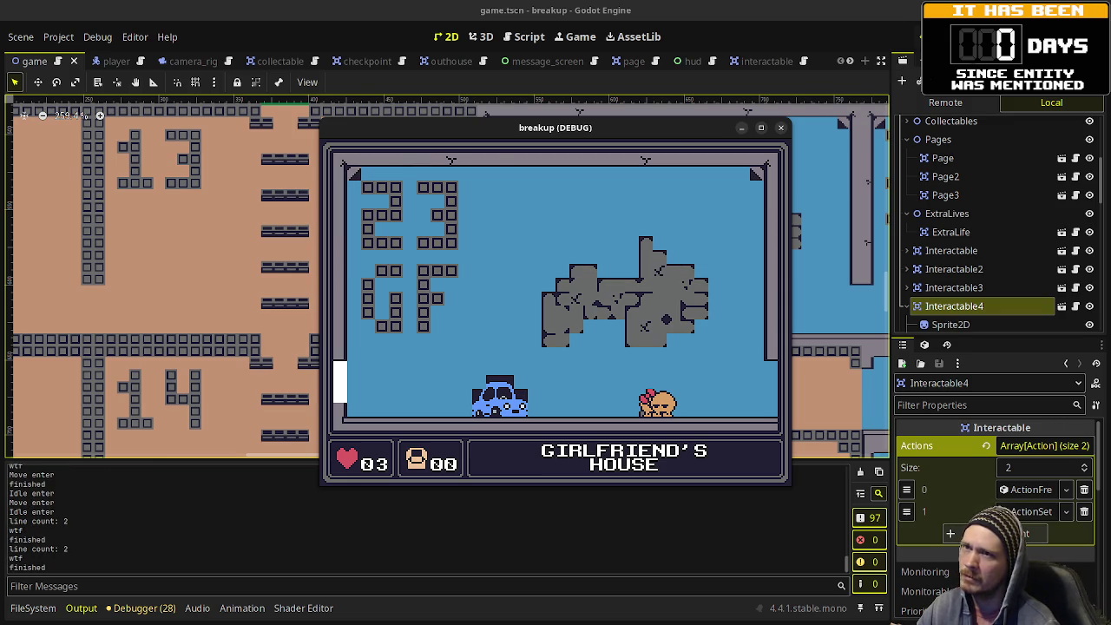
{"action": "left_click", "coordinate": [781, 128]}
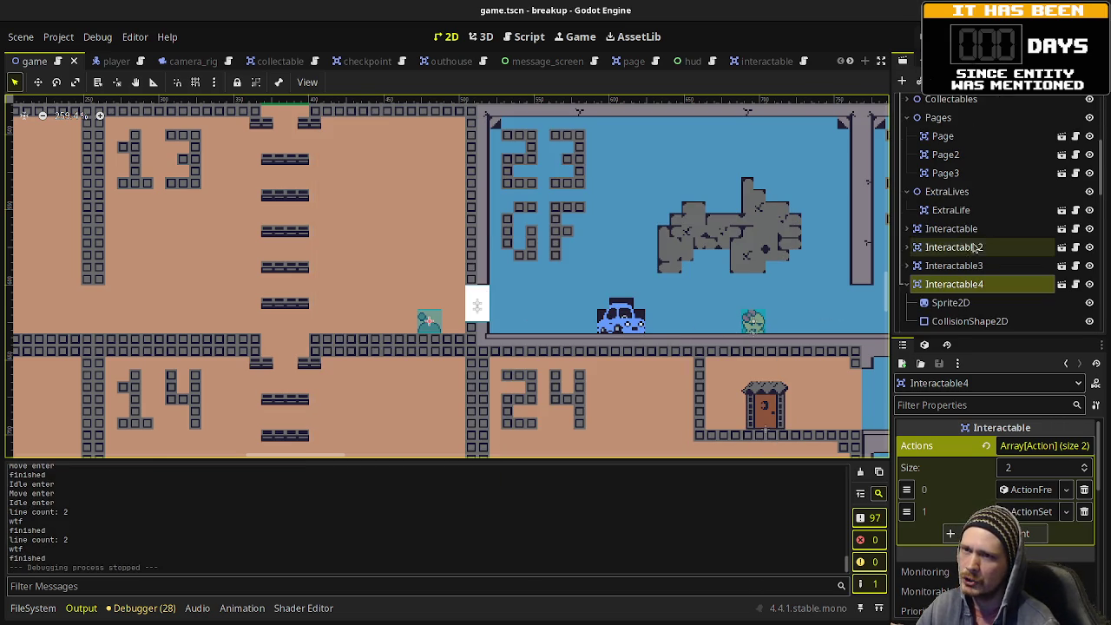
Step: Select the Girlfriend node, frame it with F, and centre the sprite beside the car
{"action": "scroll", "coordinate": [955, 206], "scroll_direction": "up", "scroll_amount": 2}
{"action": "scroll", "coordinate": [955, 207], "scroll_direction": "up", "scroll_amount": 3}
{"action": "scroll", "coordinate": [955, 206], "scroll_direction": "down", "scroll_amount": 2}
{"action": "left_click", "coordinate": [754, 319]}
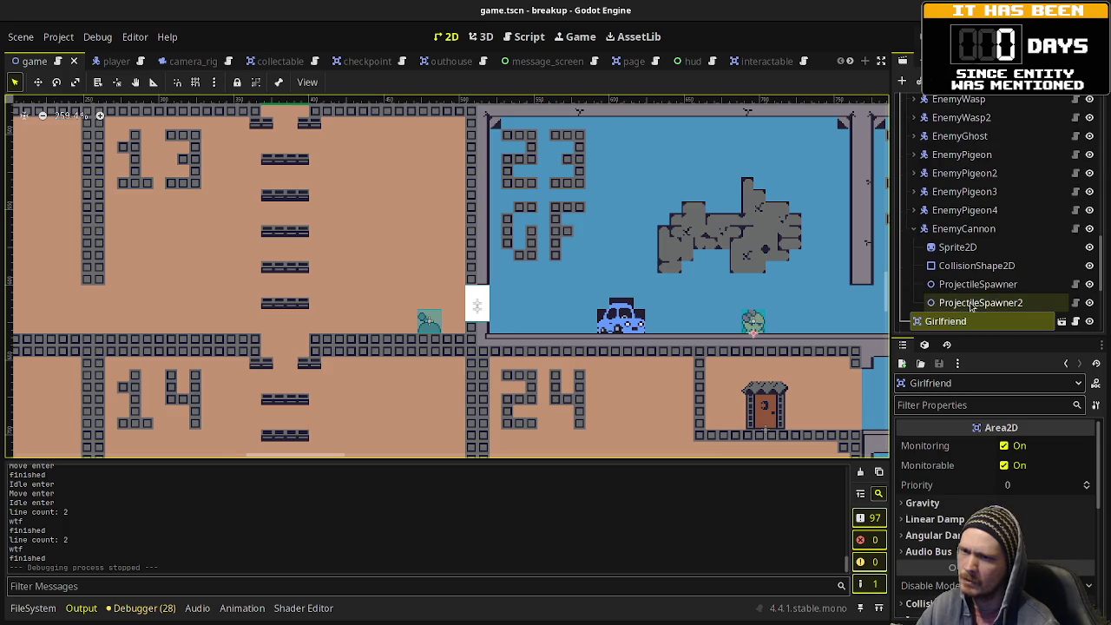
{"action": "left_click", "coordinate": [1010, 321]}
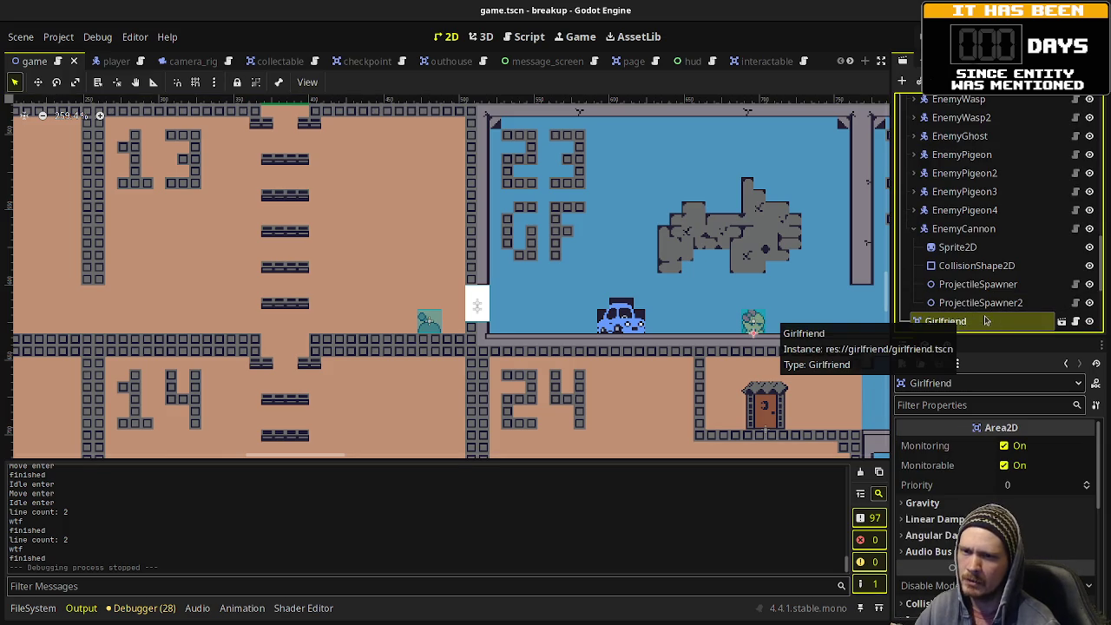
{"action": "scroll", "coordinate": [955, 260], "scroll_direction": "down", "scroll_amount": 2}
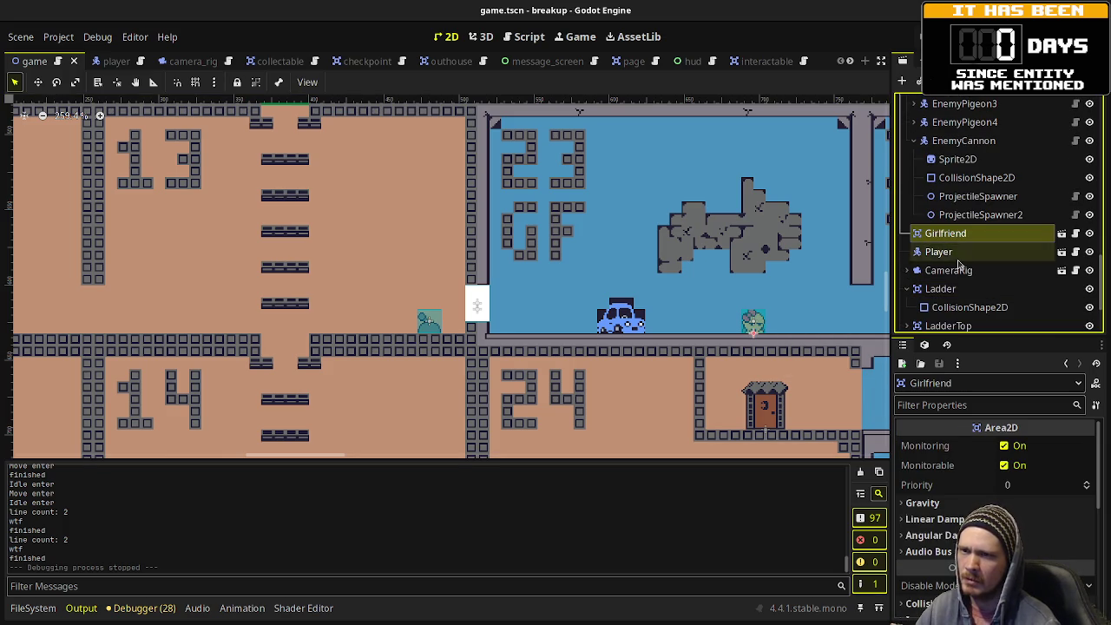
{"action": "left_click", "coordinate": [942, 252]}
{"action": "left_click", "coordinate": [754, 320]}
{"action": "key", "text": "f"}
{"action": "scroll", "coordinate": [434, 269], "scroll_direction": "up", "scroll_amount": 7}
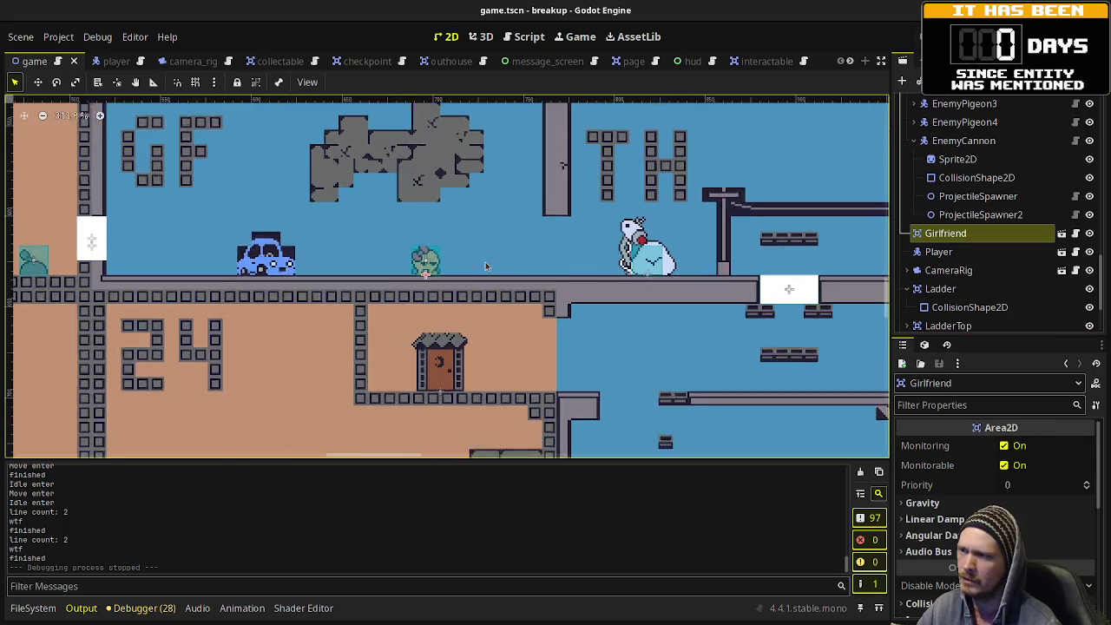
{"action": "left_click_drag", "start_coordinate": [373, 268], "coordinate": [472, 349]}
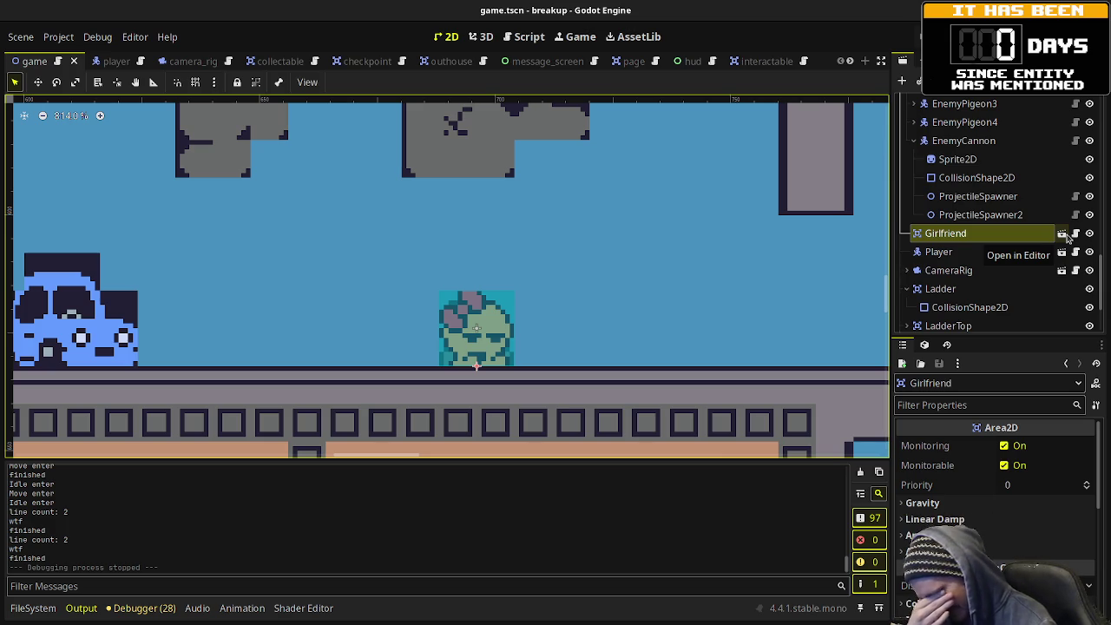
Step: Open girlfriend.tscn, view its class_name Girlfriend Area2D script, then return to game.tscn
{"action": "left_click", "coordinate": [1066, 239]}
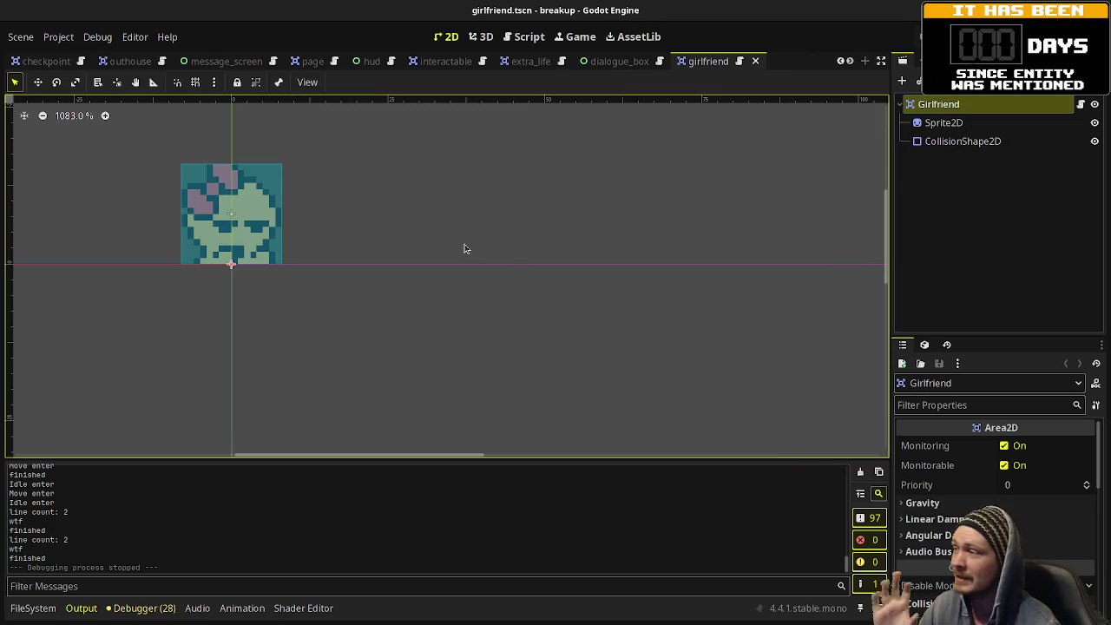
{"action": "mouse_move", "coordinate": [435, 216]}
{"action": "left_mouse_down"}
{"action": "mouse_move", "coordinate": [578, 305]}
{"action": "mouse_move", "coordinate": [643, 323]}
{"action": "left_mouse_up"}
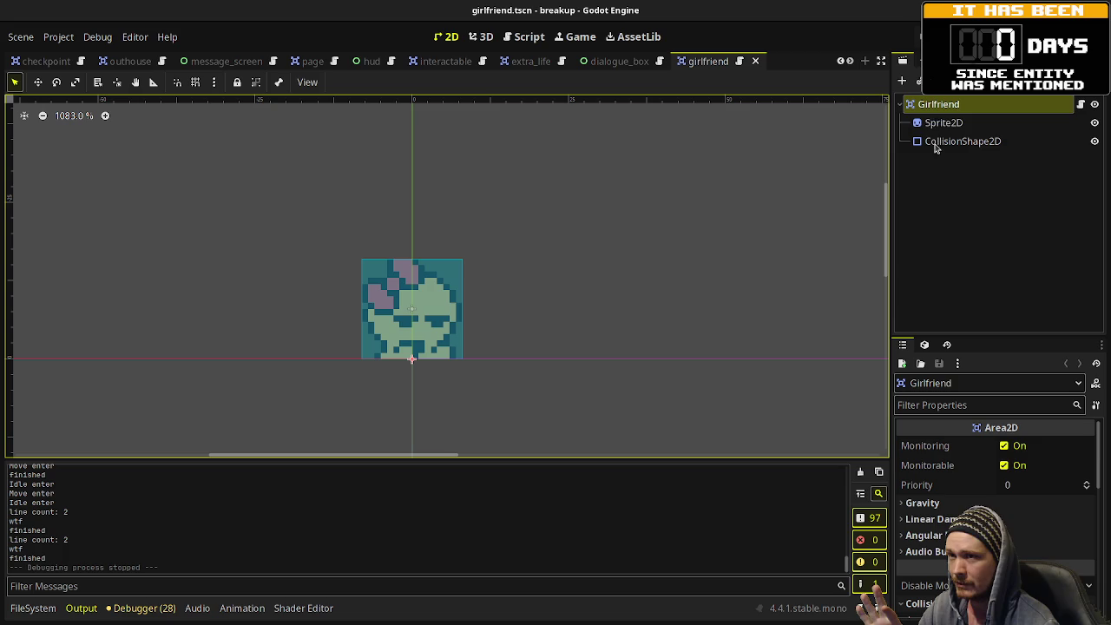
{"action": "left_click", "coordinate": [1081, 104]}
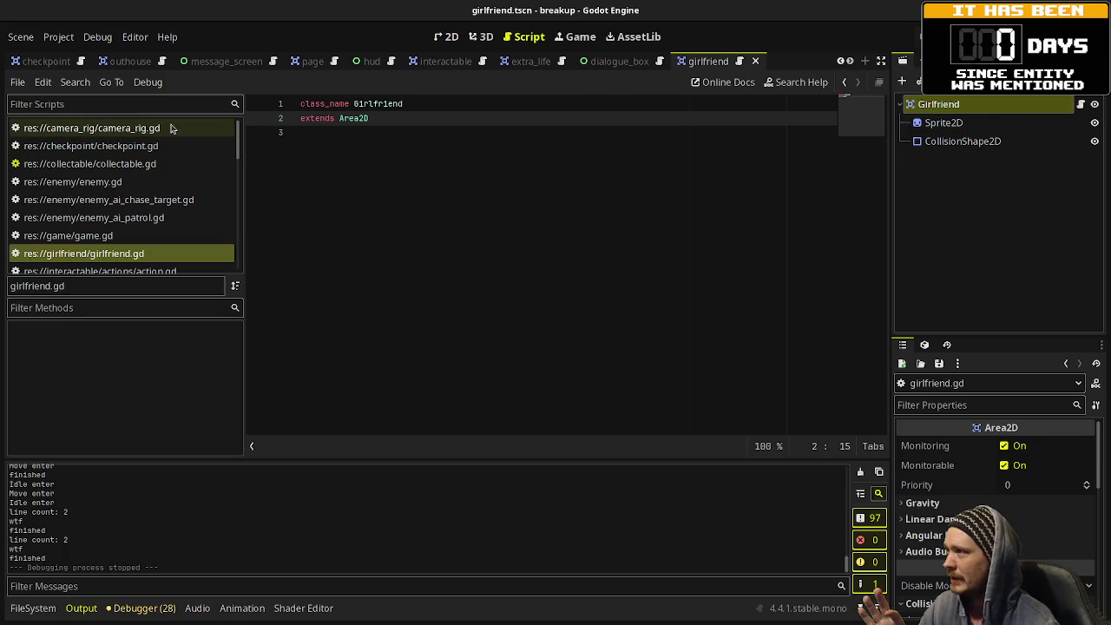
{"action": "left_click", "coordinate": [483, 39]}
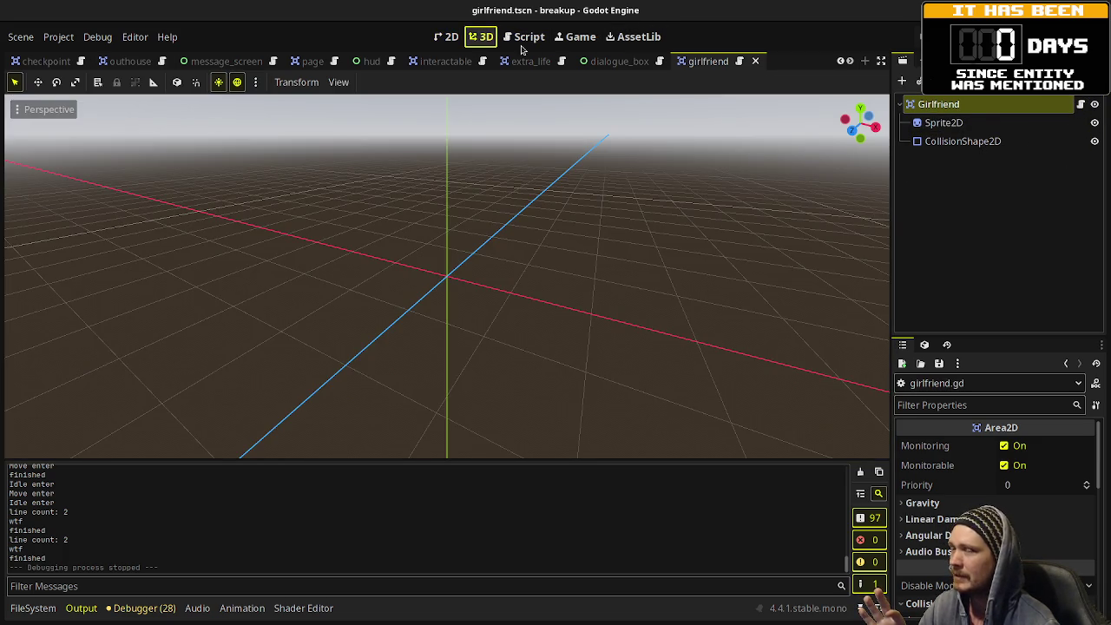
{"action": "left_click", "coordinate": [447, 36]}
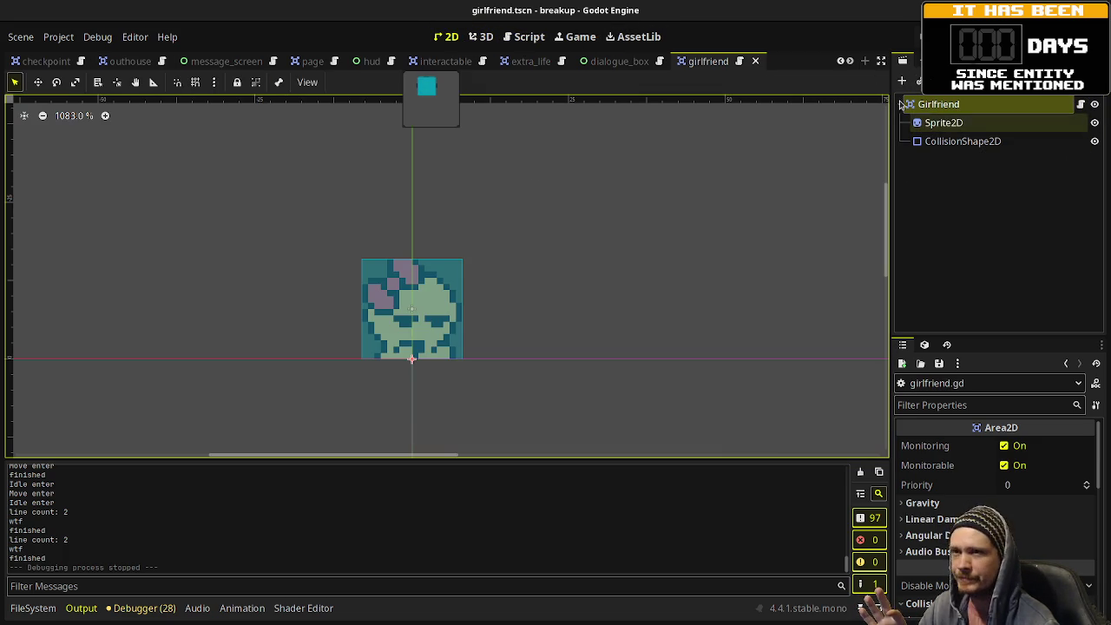
{"action": "scroll", "coordinate": [51, 70], "scroll_direction": "up", "scroll_amount": 4}
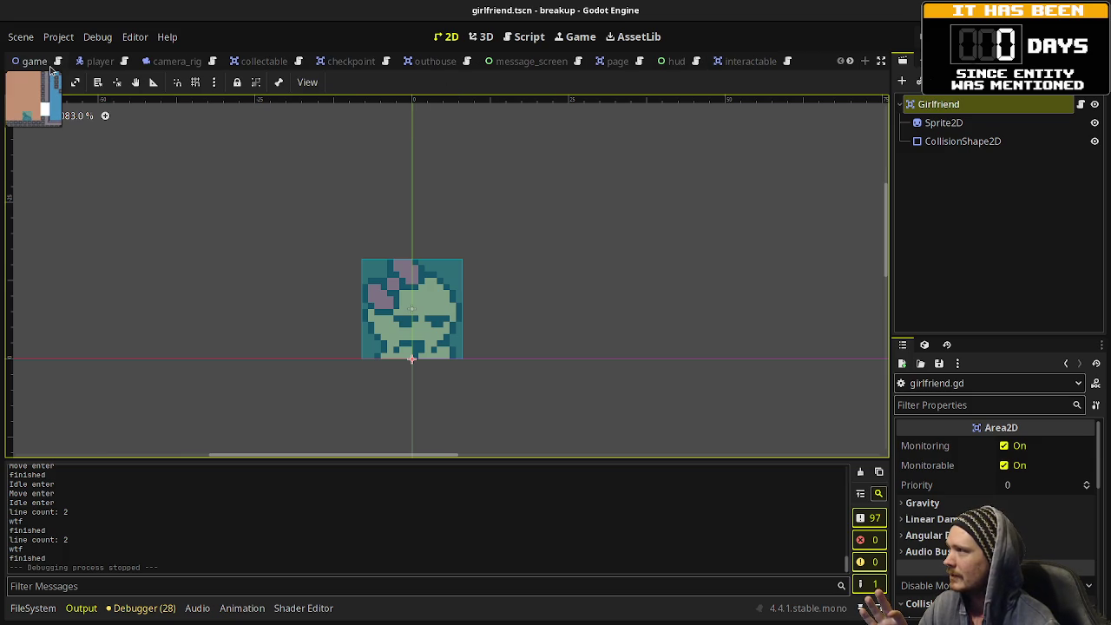
{"action": "left_click", "coordinate": [35, 62]}
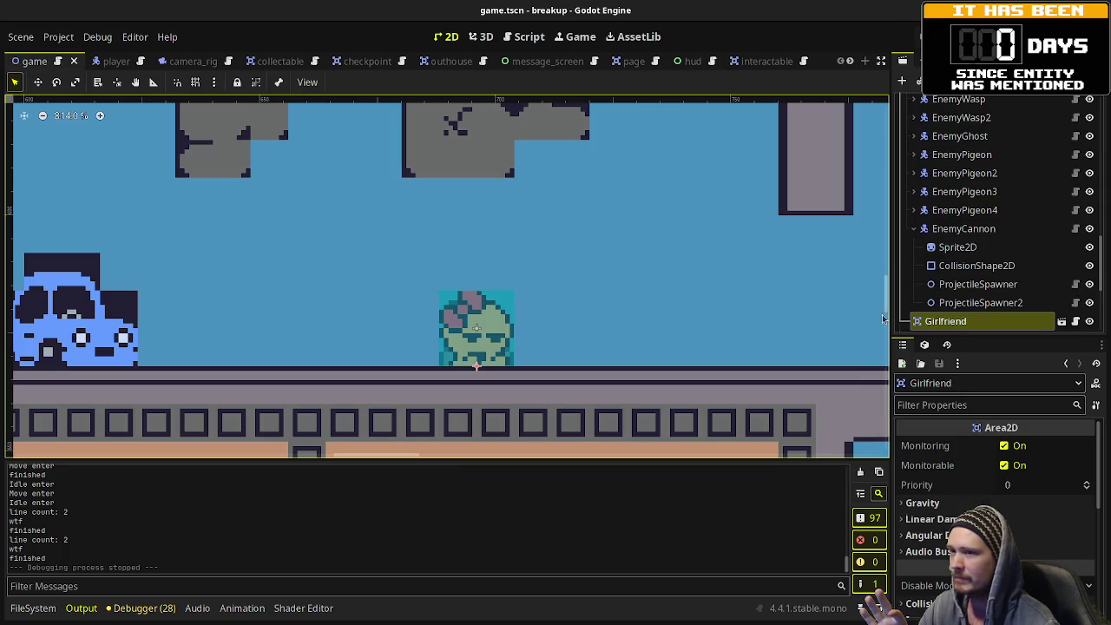
Step: Scroll the Scene dock and expand Pages to list Page, Page2 and Page3
{"action": "scroll", "coordinate": [952, 297], "scroll_direction": "down", "scroll_amount": 3}
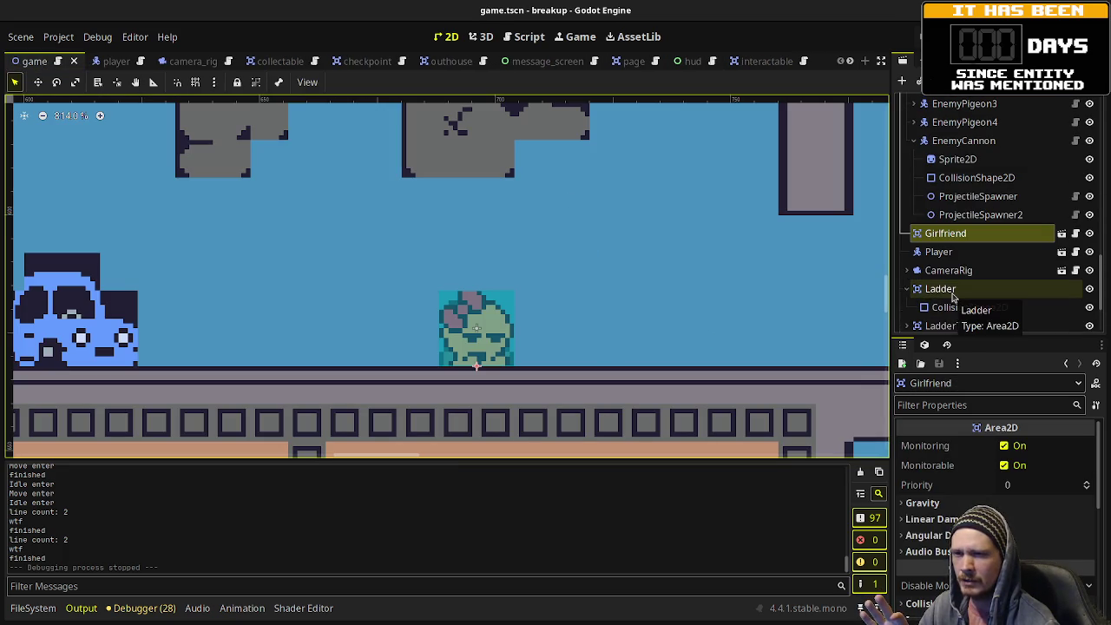
{"action": "scroll", "coordinate": [952, 297], "scroll_direction": "down", "scroll_amount": 3}
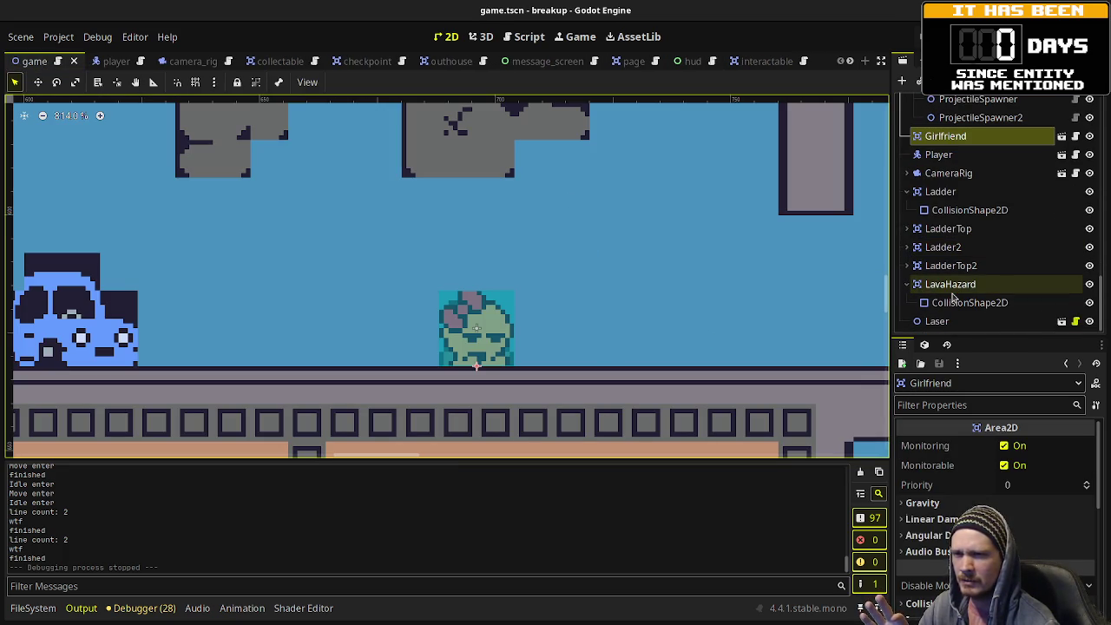
{"action": "scroll", "coordinate": [953, 297], "scroll_direction": "up", "scroll_amount": 4}
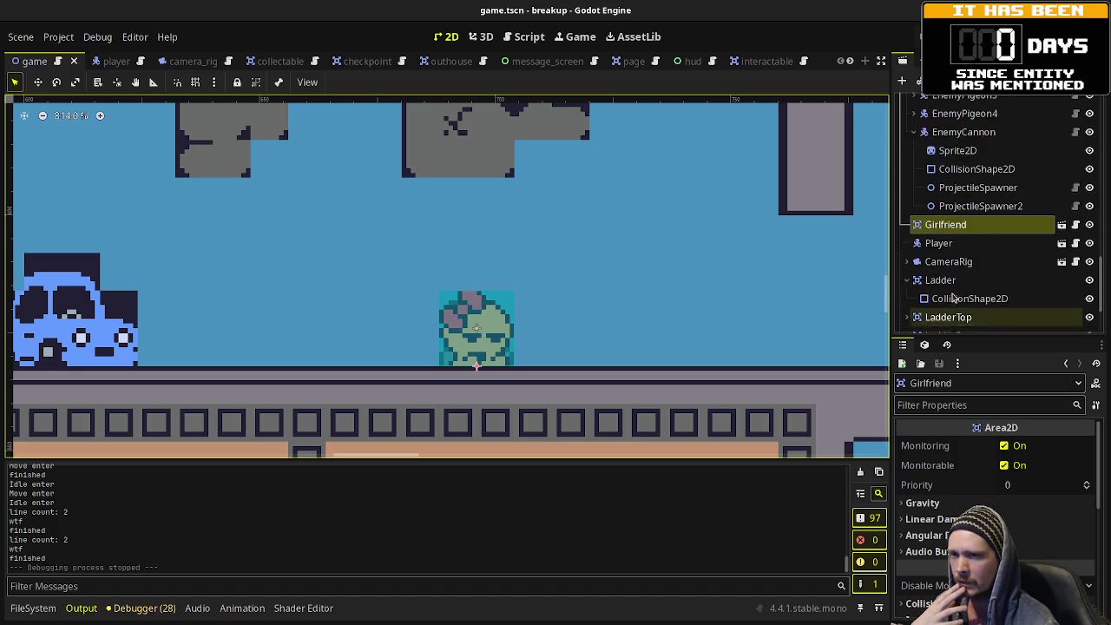
{"action": "scroll", "coordinate": [952, 274], "scroll_direction": "up", "scroll_amount": 1}
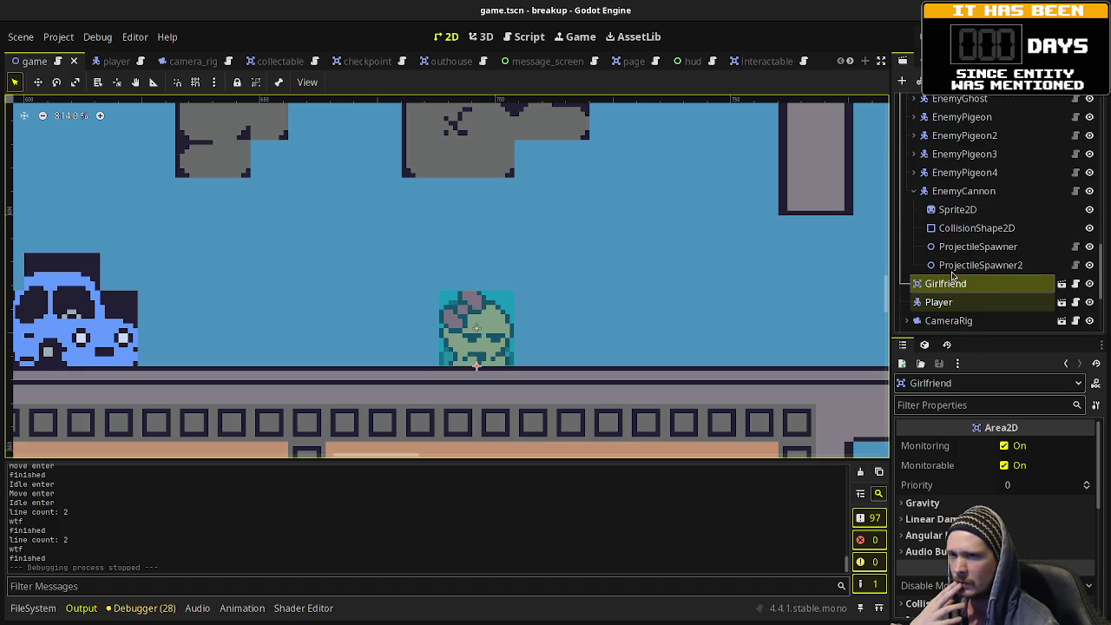
{"action": "scroll", "coordinate": [957, 258], "scroll_direction": "down", "scroll_amount": 2}
{"action": "scroll", "coordinate": [955, 260], "scroll_direction": "down", "scroll_amount": 3}
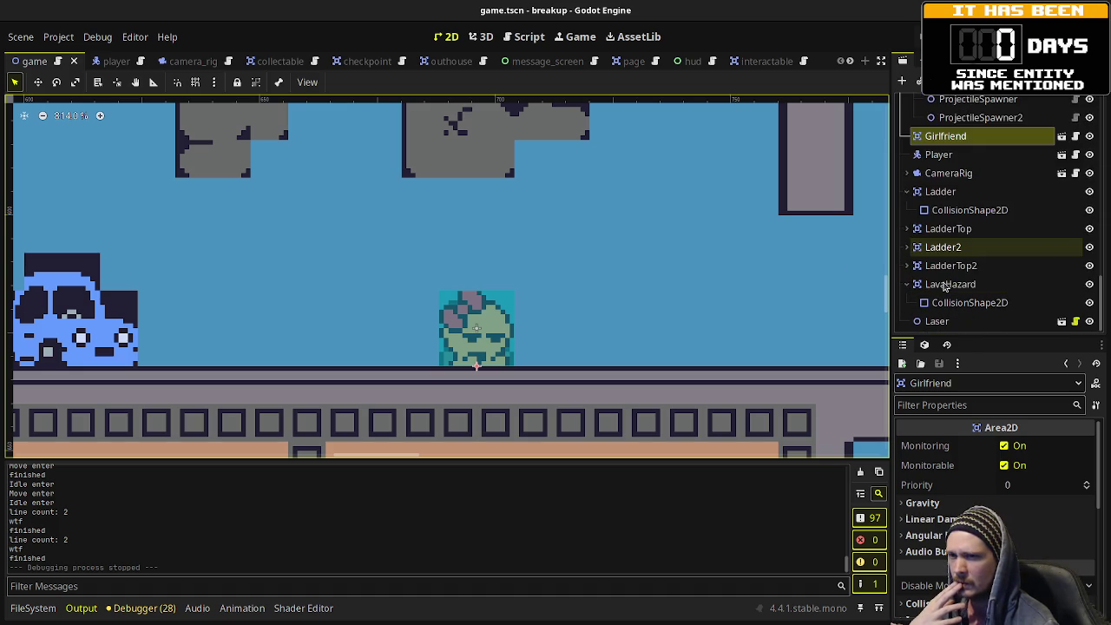
{"action": "scroll", "coordinate": [945, 283], "scroll_direction": "up", "scroll_amount": 6}
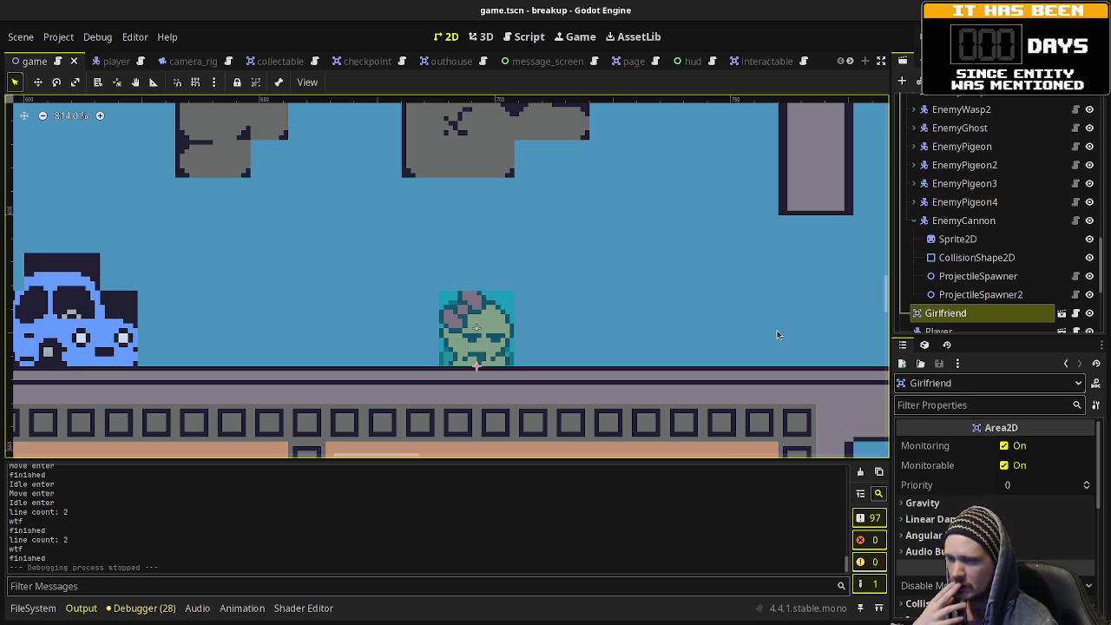
{"action": "scroll", "coordinate": [1000, 304], "scroll_direction": "up", "scroll_amount": 5}
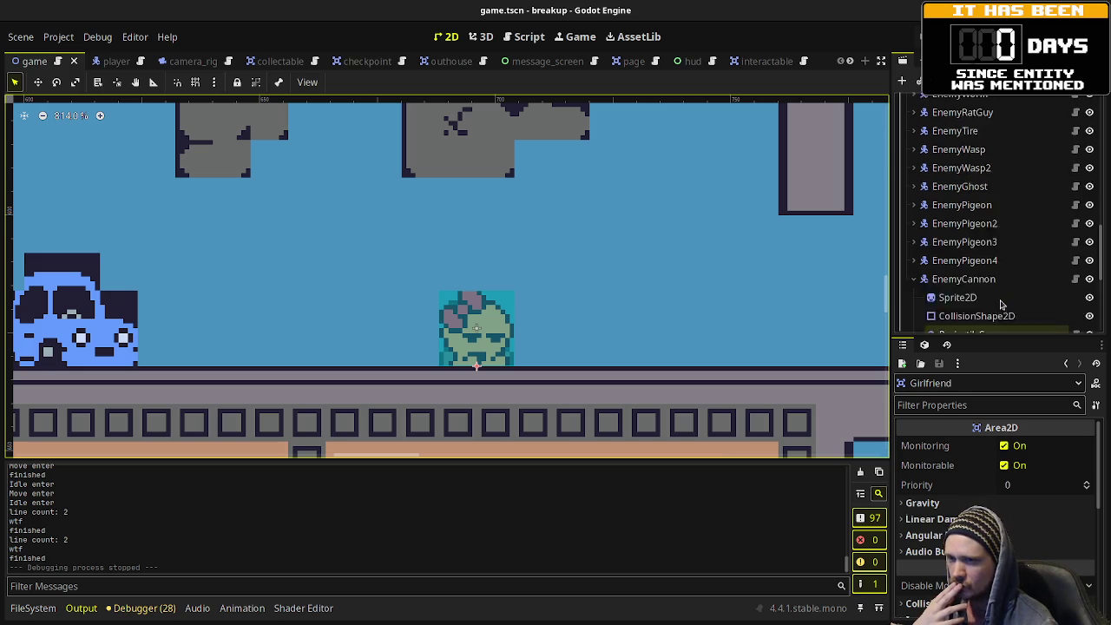
{"action": "scroll", "coordinate": [994, 291], "scroll_direction": "up", "scroll_amount": 5}
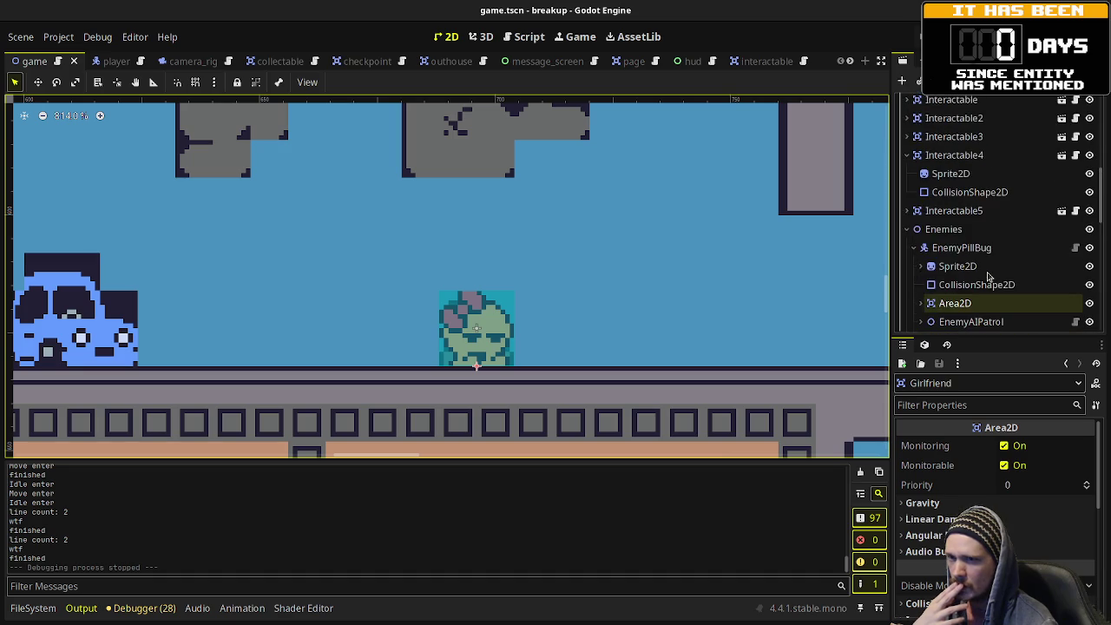
{"action": "scroll", "coordinate": [987, 276], "scroll_direction": "up", "scroll_amount": 5}
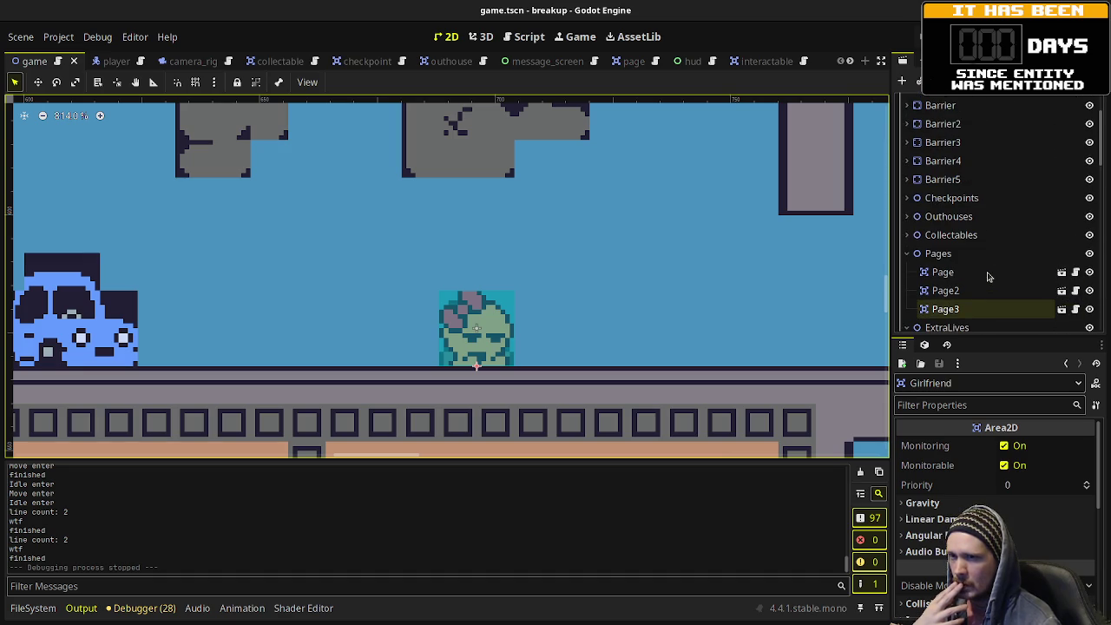
{"action": "scroll", "coordinate": [964, 265], "scroll_direction": "up", "scroll_amount": 3}
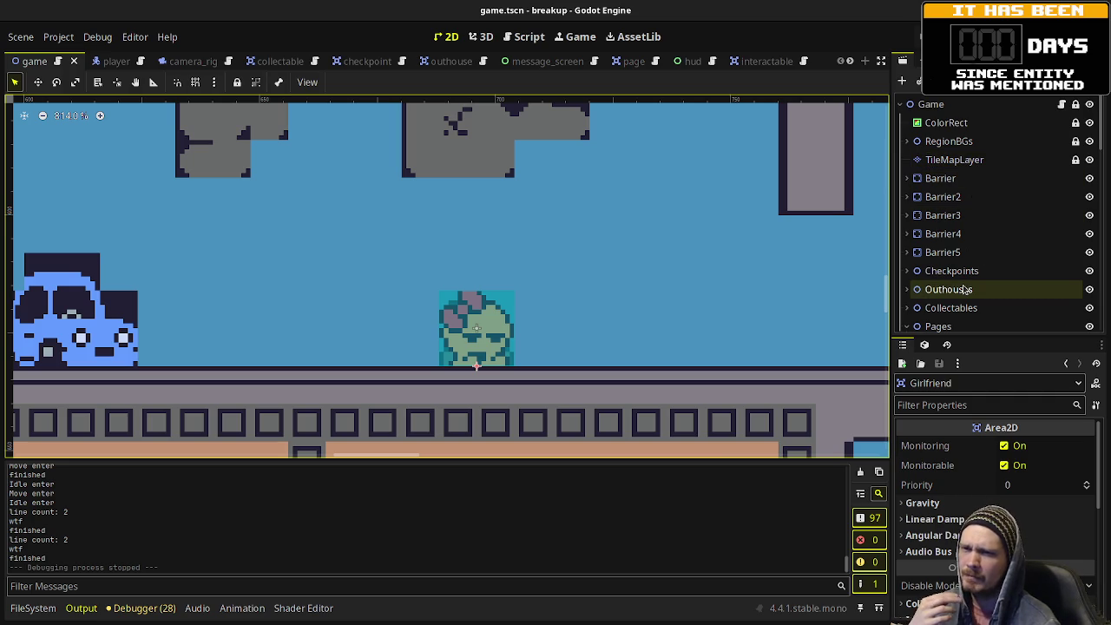
{"action": "scroll", "coordinate": [964, 290], "scroll_direction": "down", "scroll_amount": 2}
{"action": "left_click", "coordinate": [908, 267]}
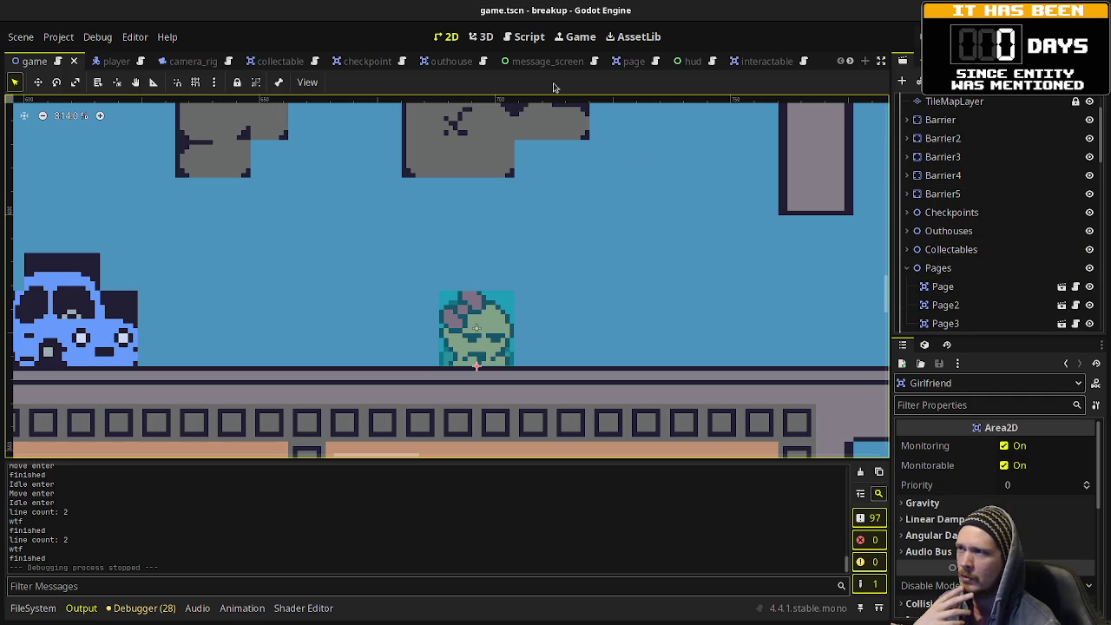
Step: Open the player scene and its script, then scroll through girlfriend.gd
{"action": "left_click", "coordinate": [120, 62]}
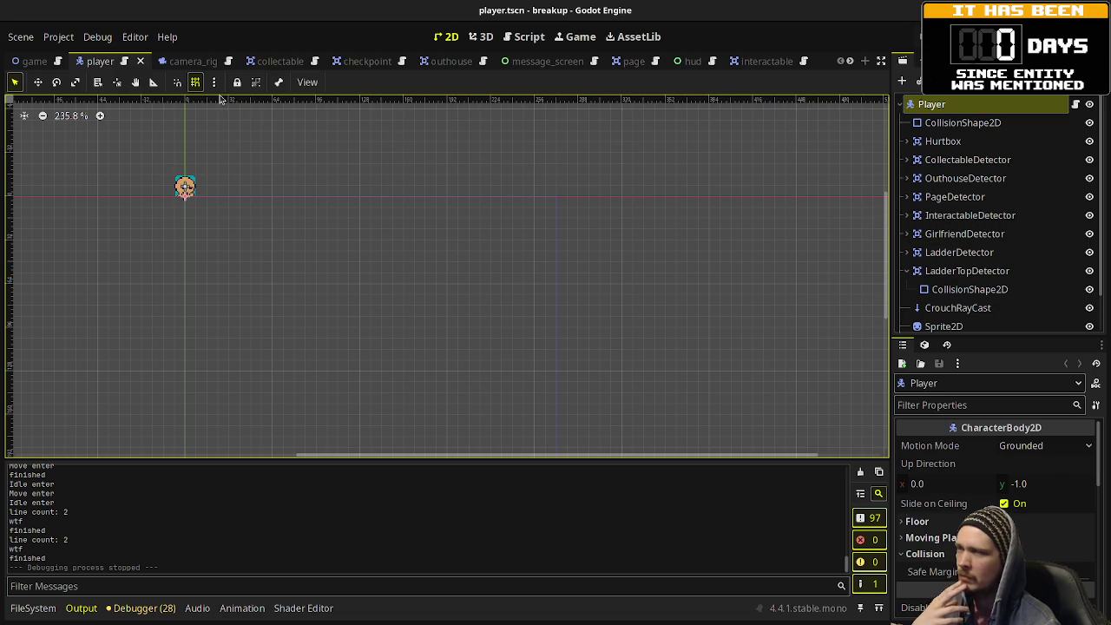
{"action": "left_click", "coordinate": [124, 61]}
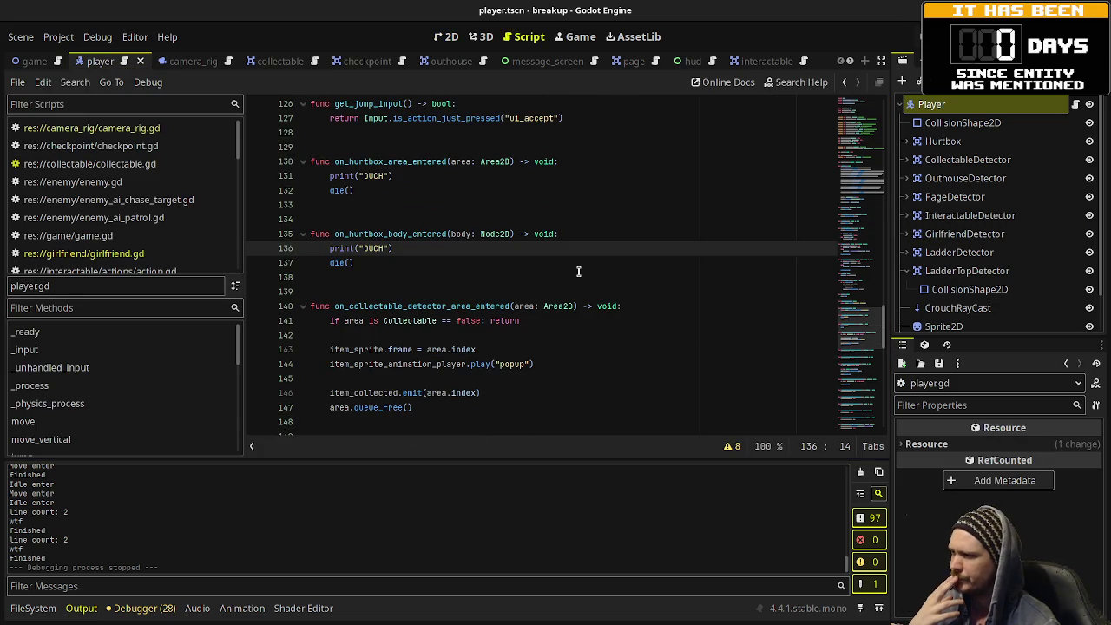
{"action": "scroll", "coordinate": [578, 271], "scroll_direction": "down", "scroll_amount": 10}
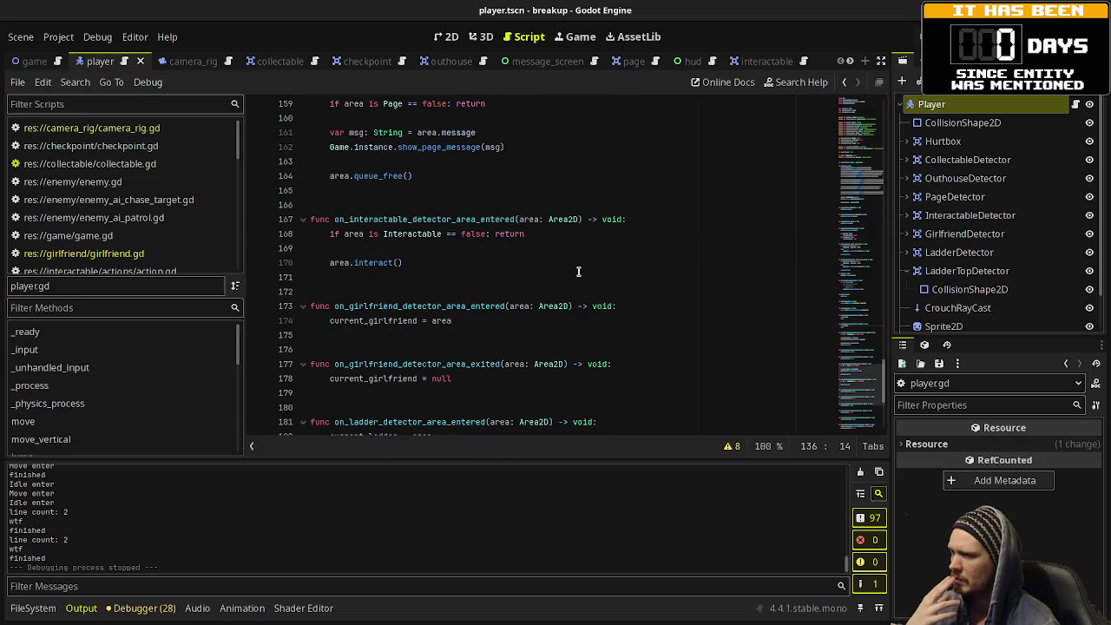
{"action": "left_click", "coordinate": [118, 259]}
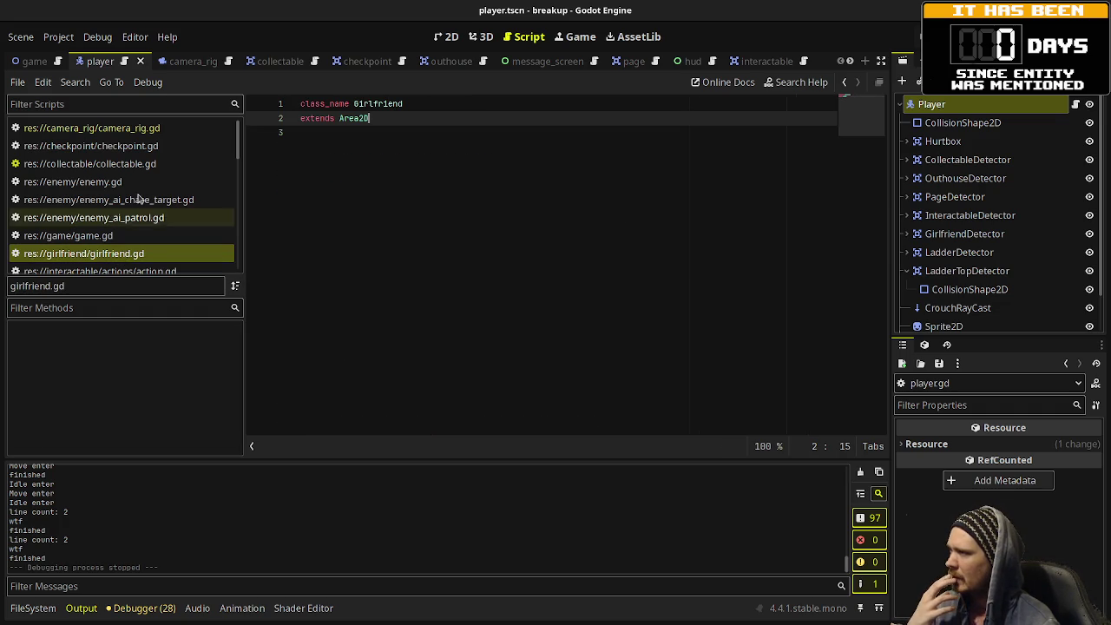
{"action": "scroll", "coordinate": [130, 209], "scroll_direction": "down", "scroll_amount": 5}
{"action": "scroll", "coordinate": [132, 180], "scroll_direction": "down", "scroll_amount": 2}
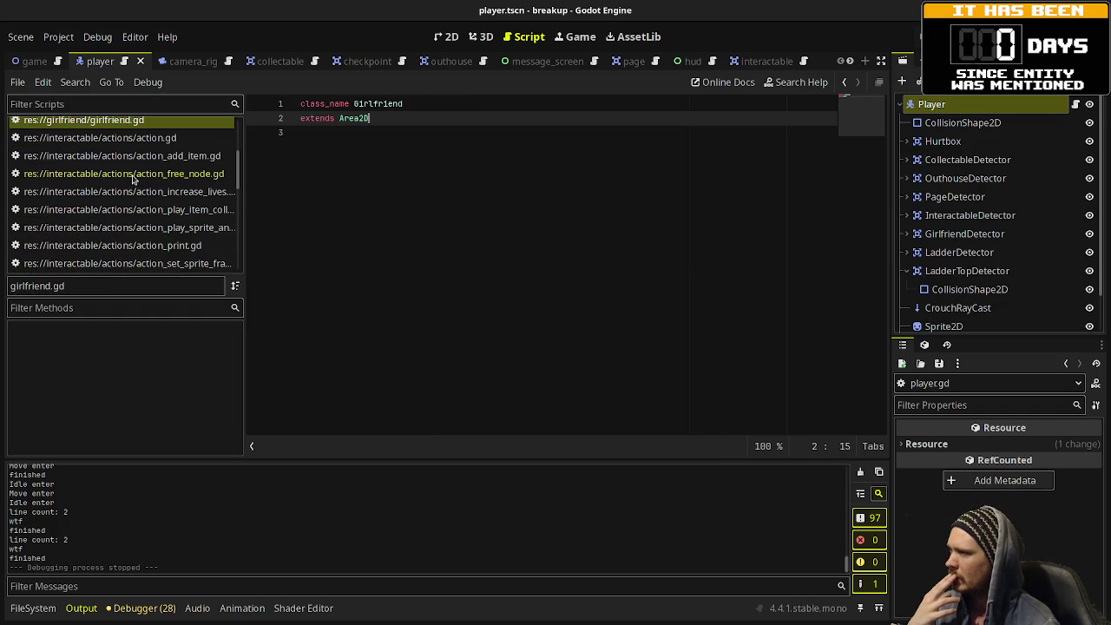
{"action": "scroll", "coordinate": [133, 179], "scroll_direction": "down", "scroll_amount": 2}
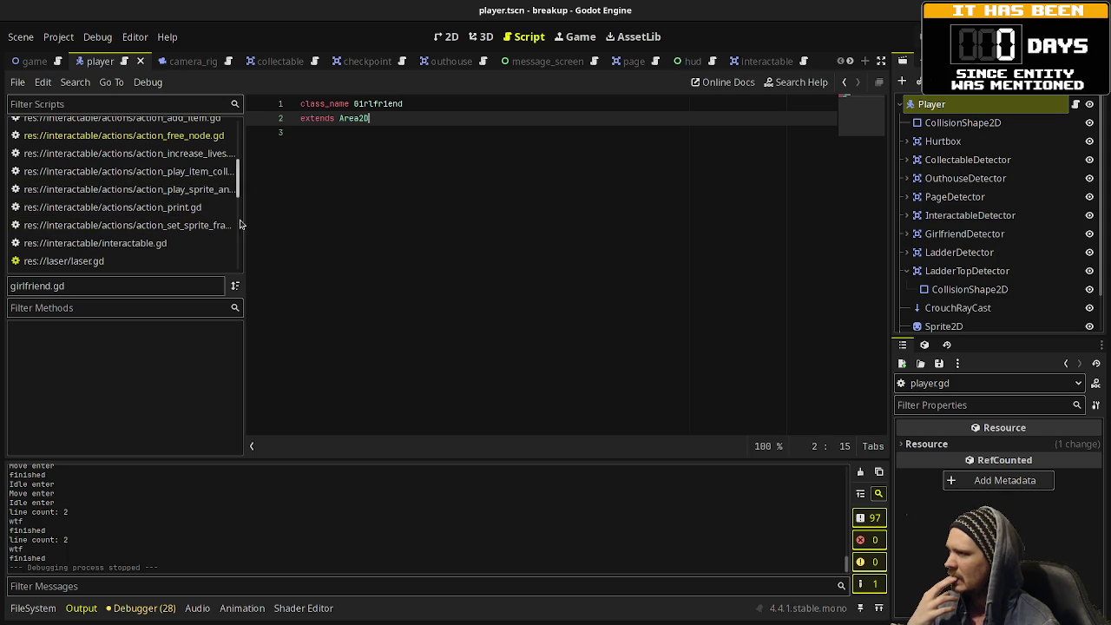
{"action": "left_click_drag", "start_coordinate": [244, 218], "coordinate": [317, 219]}
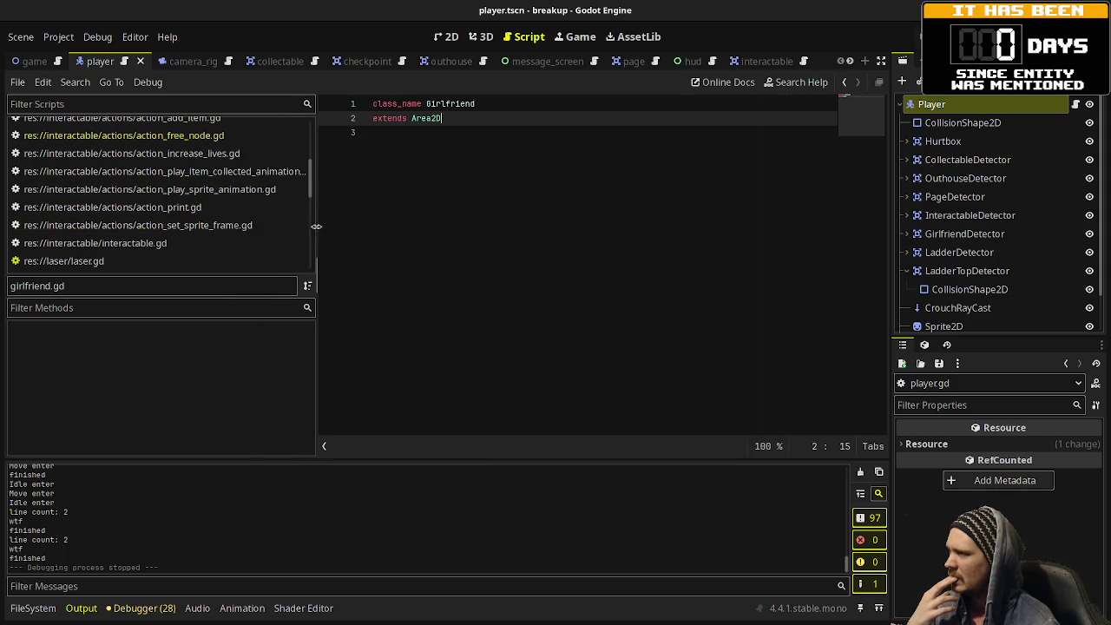
{"action": "scroll", "coordinate": [249, 228], "scroll_direction": "up", "scroll_amount": 1}
{"action": "scroll", "coordinate": [249, 227], "scroll_direction": "down", "scroll_amount": 2}
{"action": "scroll", "coordinate": [249, 228], "scroll_direction": "down", "scroll_amount": 1}
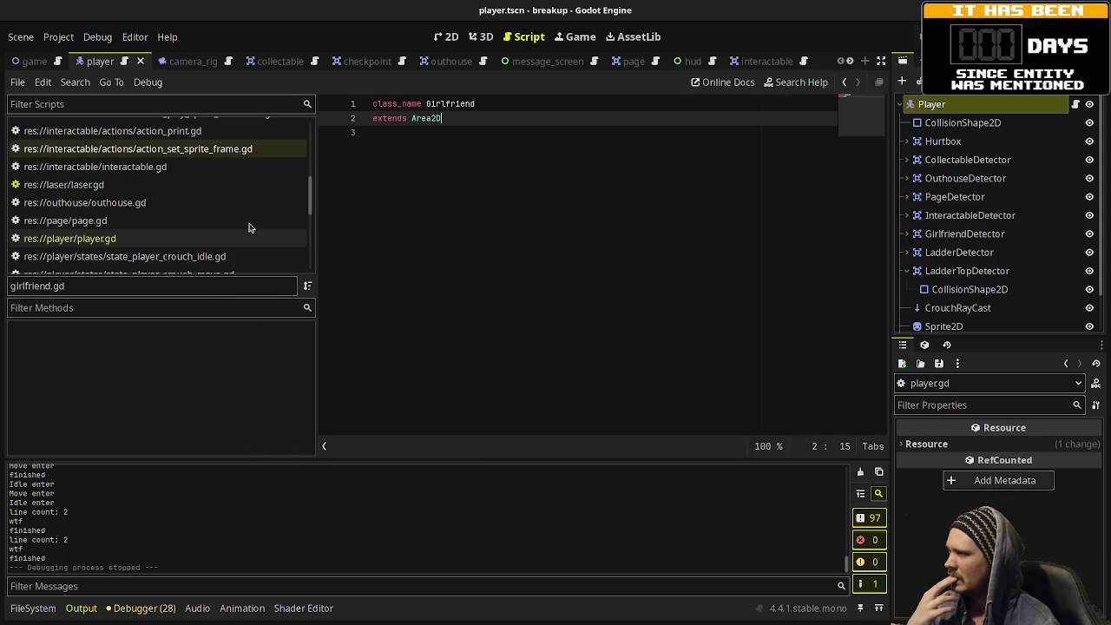
Step: Read through the interactable.gd script
{"action": "left_click", "coordinate": [161, 170]}
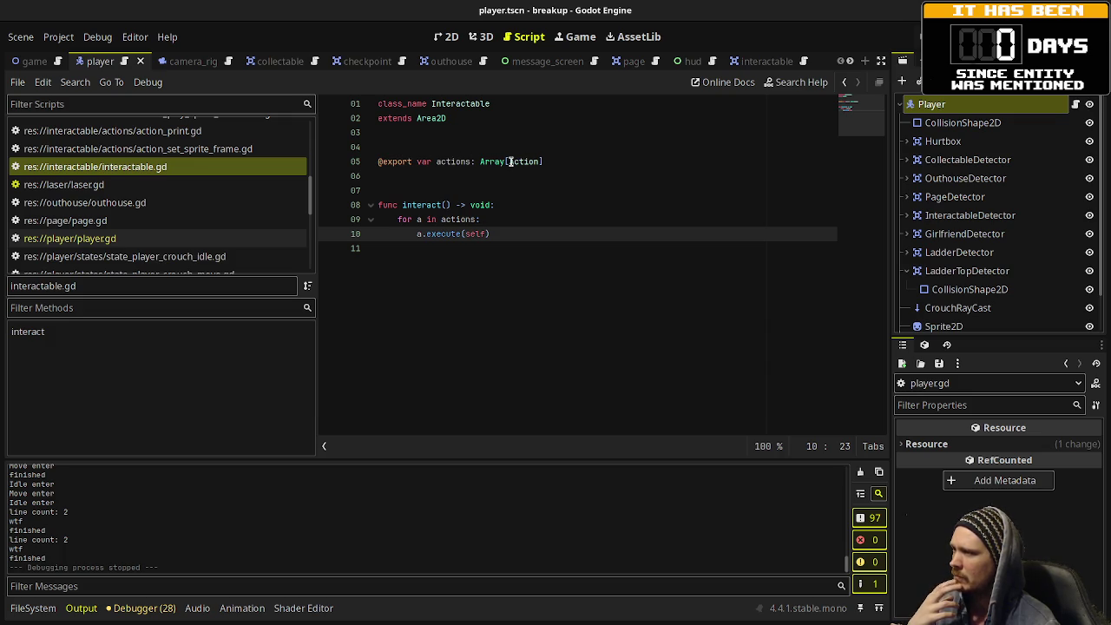
{"action": "mouse_move", "coordinate": [500, 161]}
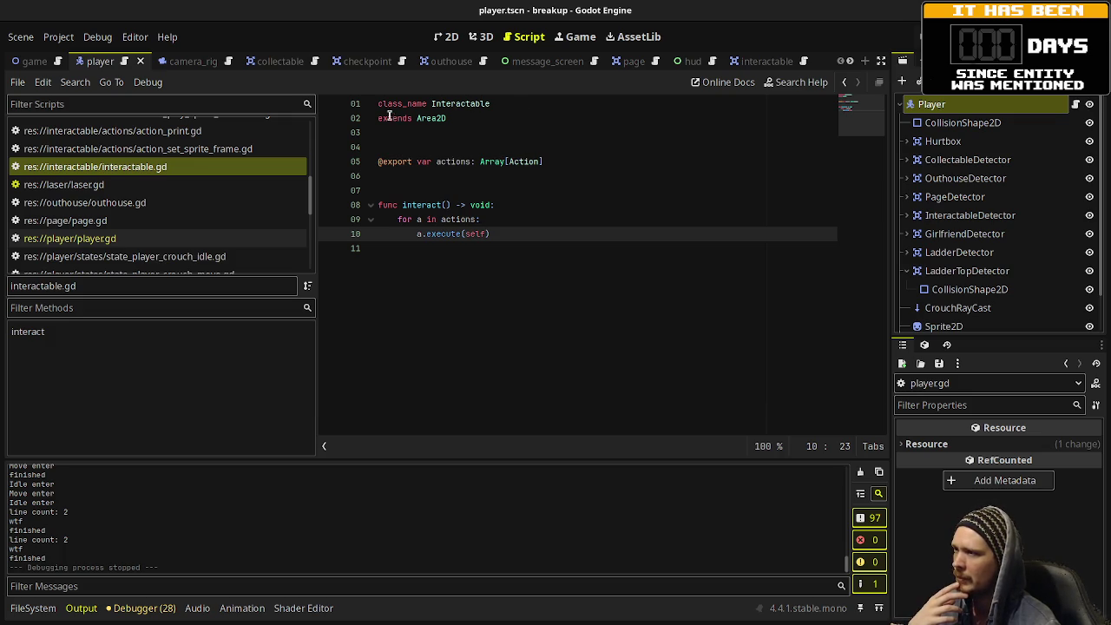
{"action": "scroll", "coordinate": [211, 241], "scroll_direction": "down", "scroll_amount": 4}
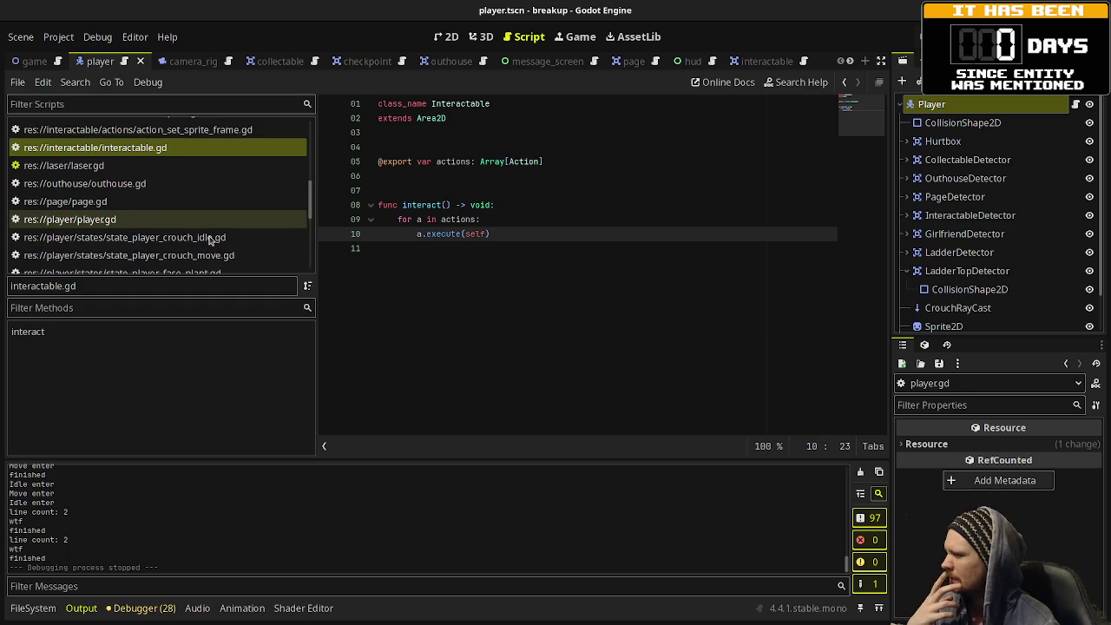
{"action": "scroll", "coordinate": [211, 241], "scroll_direction": "down", "scroll_amount": 5}
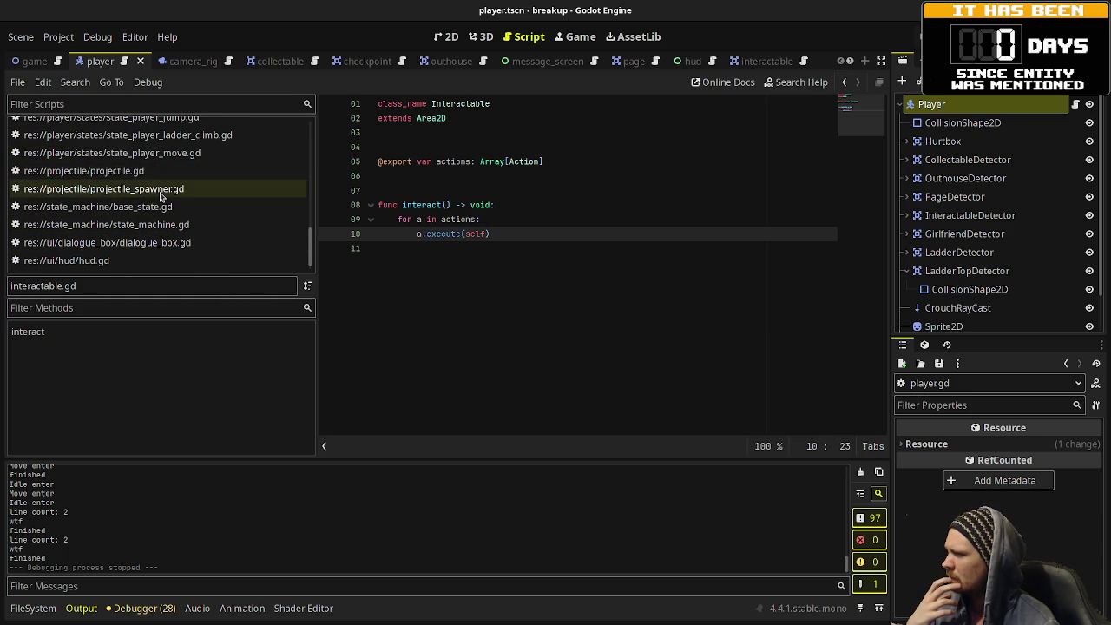
{"action": "scroll", "coordinate": [161, 200], "scroll_direction": "down", "scroll_amount": 2}
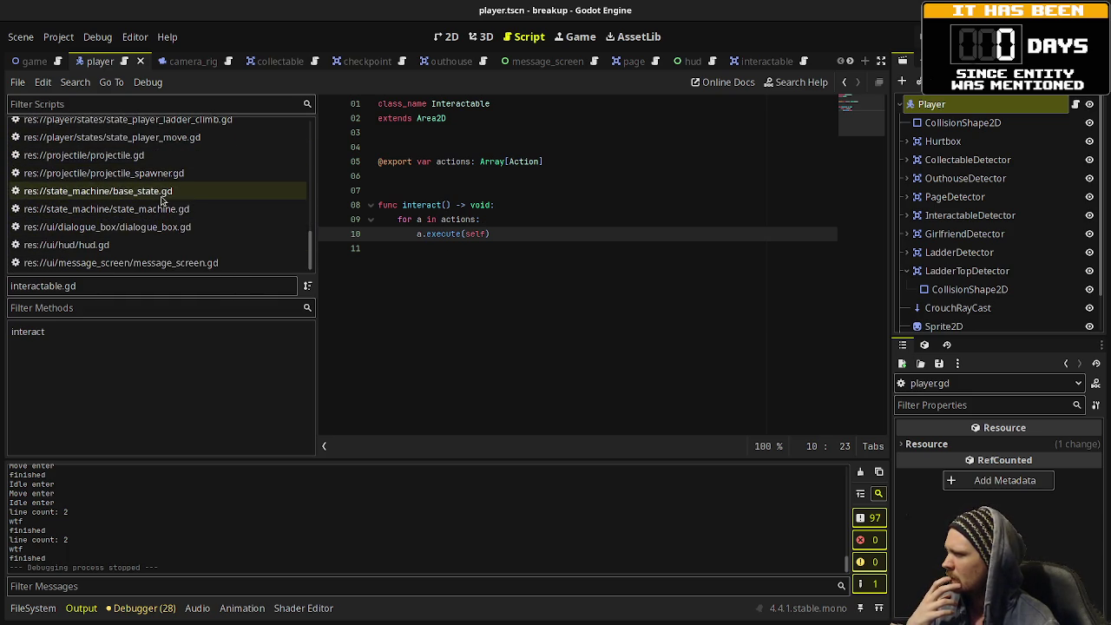
Step: Look over message_screen.gd and dialogue_box.gd, then switch to player.gd
{"action": "left_click", "coordinate": [154, 263]}
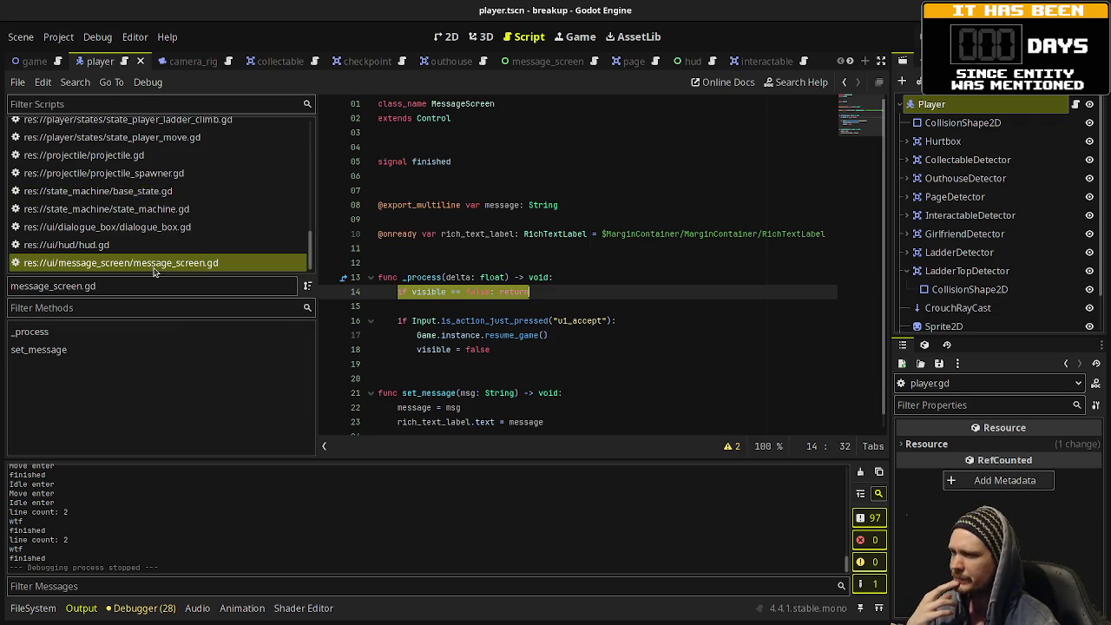
{"action": "left_click", "coordinate": [139, 226]}
{"action": "scroll", "coordinate": [572, 301], "scroll_direction": "down", "scroll_amount": 7}
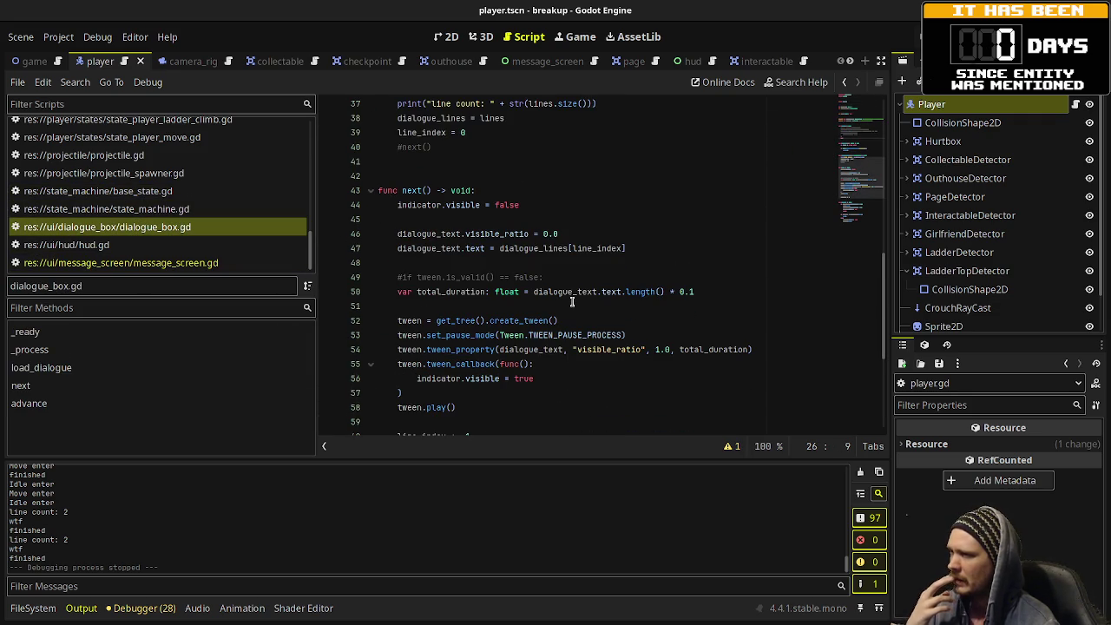
{"action": "scroll", "coordinate": [572, 302], "scroll_direction": "up", "scroll_amount": 6}
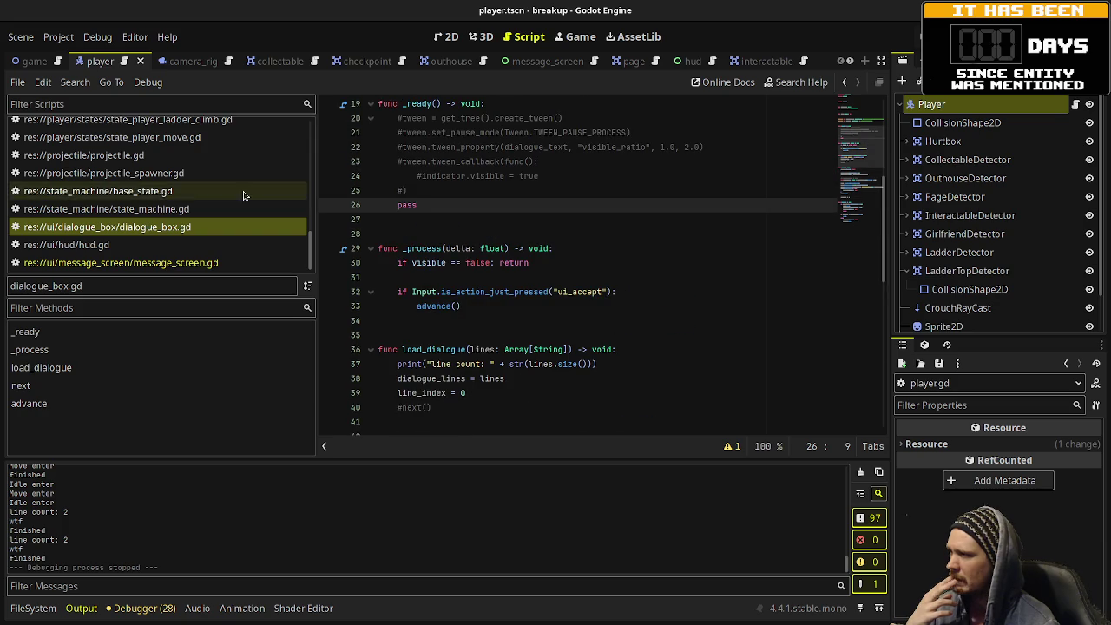
{"action": "scroll", "coordinate": [231, 215], "scroll_direction": "up", "scroll_amount": 5}
{"action": "scroll", "coordinate": [231, 215], "scroll_direction": "down", "scroll_amount": 3}
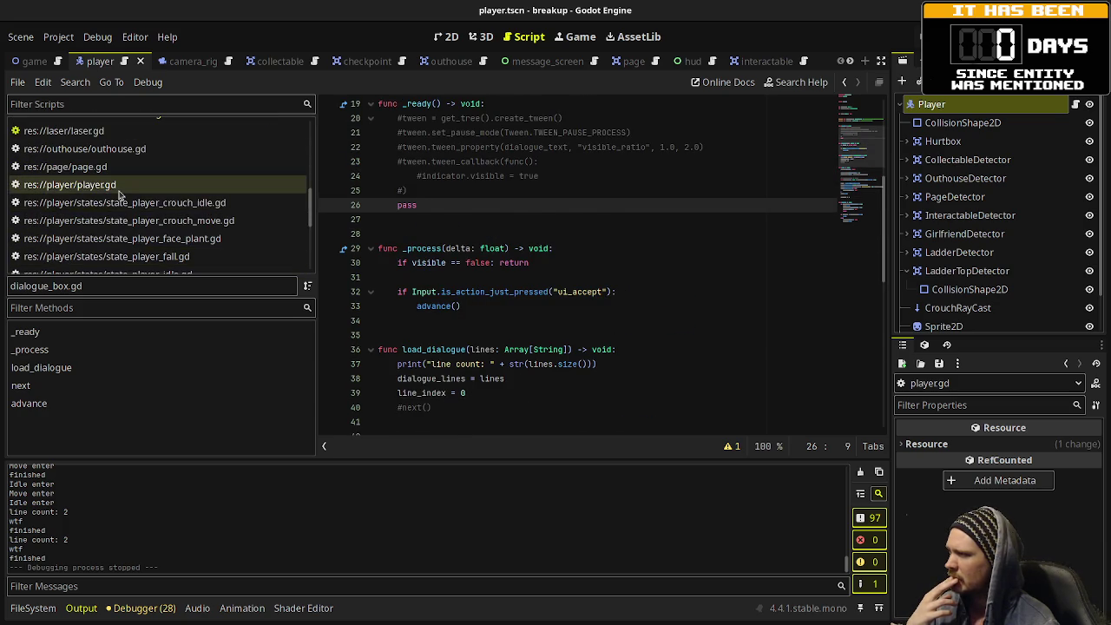
{"action": "left_click", "coordinate": [231, 184]}
Step: Scroll through player.gd and highlight girlfriend_detector on line 53
{"action": "scroll", "coordinate": [559, 282], "scroll_direction": "down", "scroll_amount": 5}
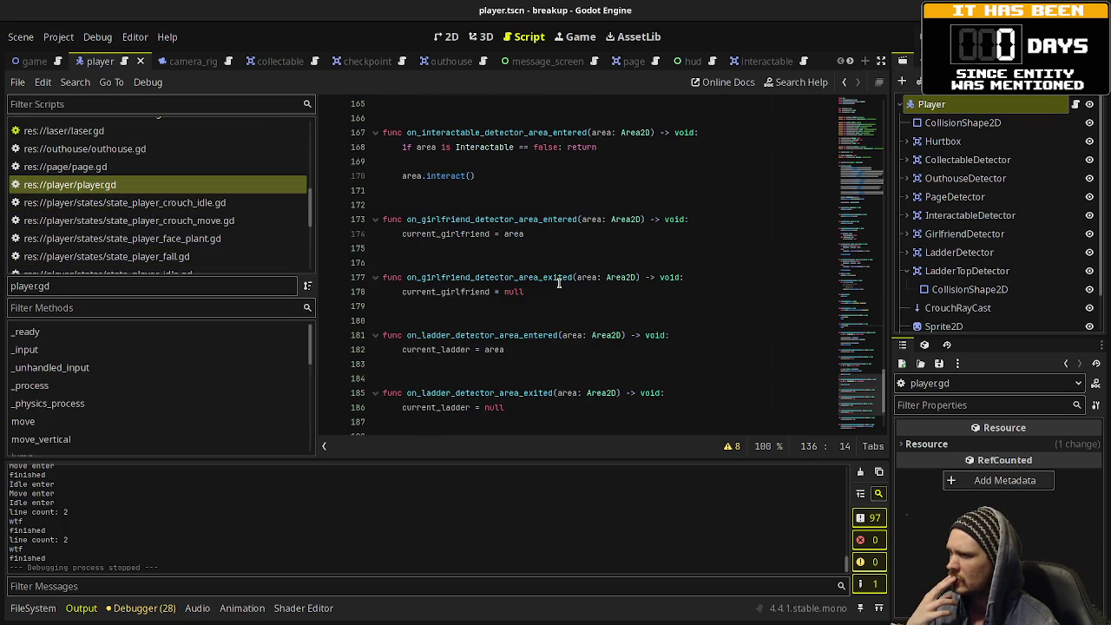
{"action": "scroll", "coordinate": [559, 282], "scroll_direction": "up", "scroll_amount": 8}
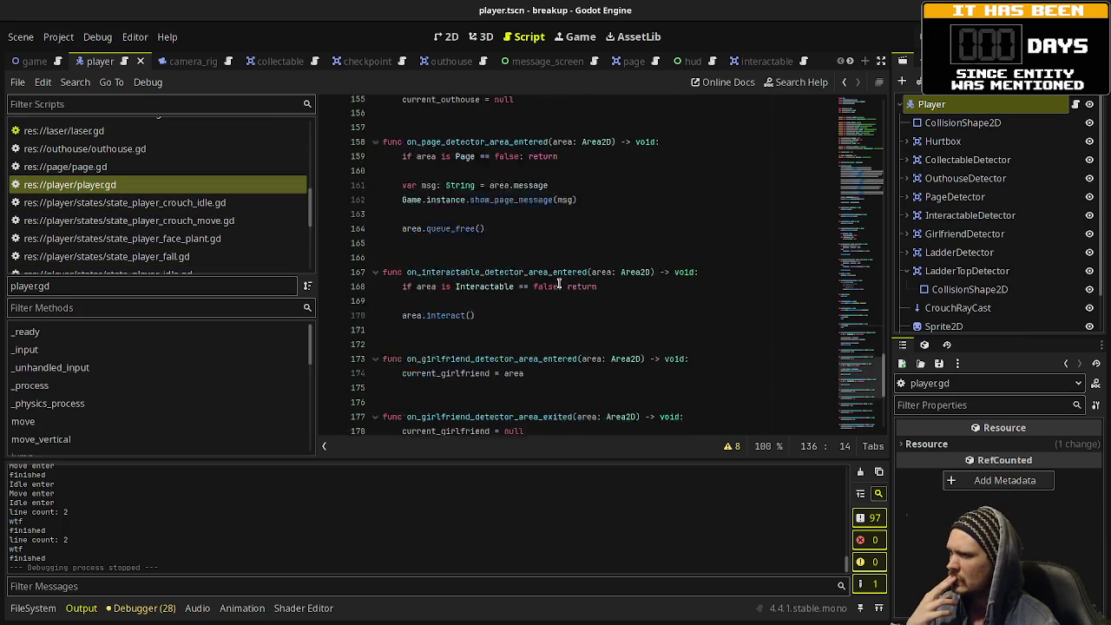
{"action": "scroll", "coordinate": [560, 282], "scroll_direction": "up", "scroll_amount": 5}
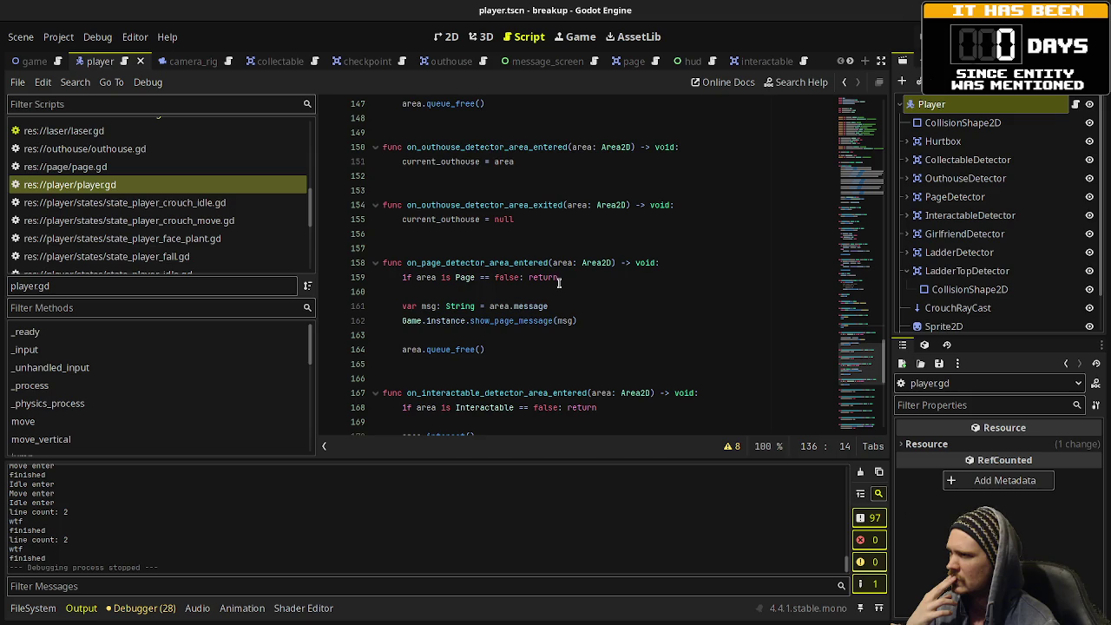
{"action": "scroll", "coordinate": [560, 282], "scroll_direction": "up", "scroll_amount": 6}
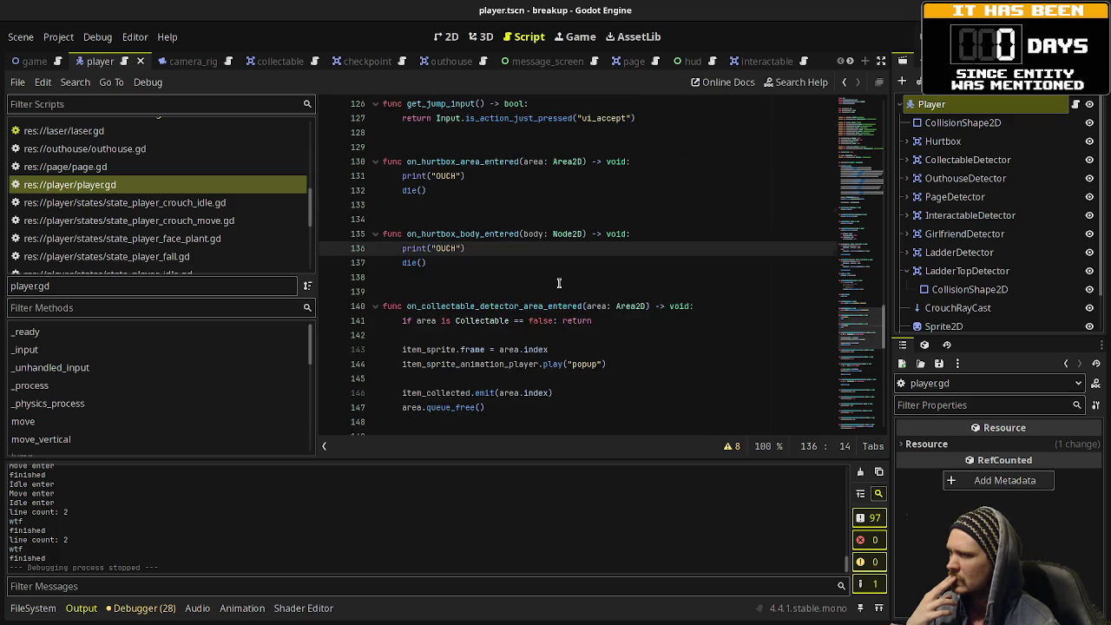
{"action": "scroll", "coordinate": [559, 283], "scroll_direction": "up", "scroll_amount": 8}
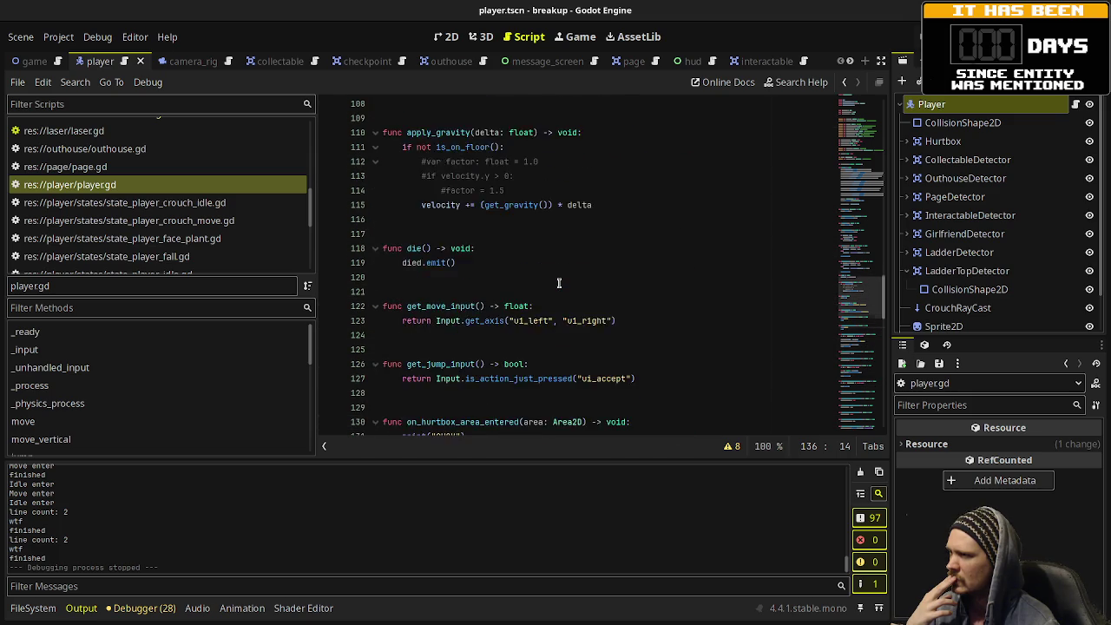
{"action": "scroll", "coordinate": [559, 282], "scroll_direction": "up", "scroll_amount": 9}
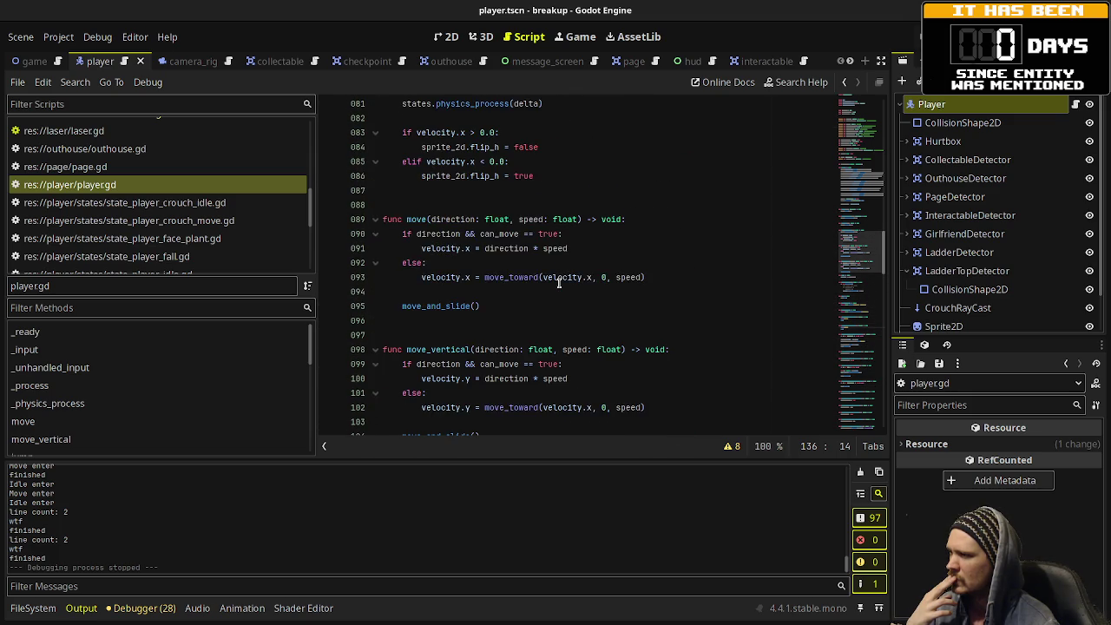
{"action": "scroll", "coordinate": [559, 283], "scroll_direction": "up", "scroll_amount": 5}
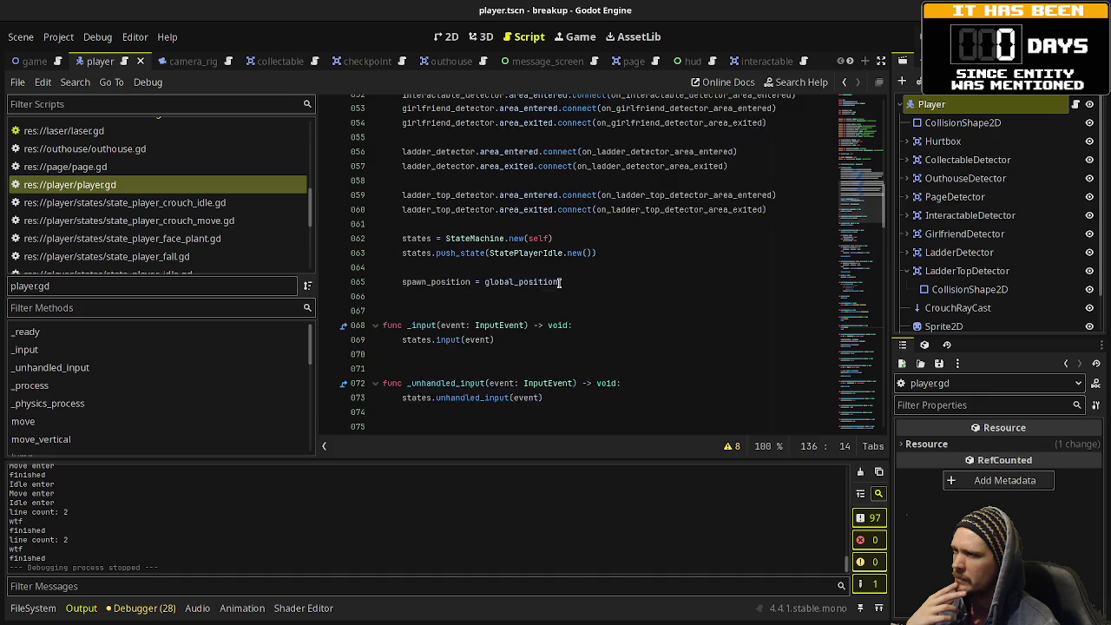
{"action": "scroll", "coordinate": [559, 283], "scroll_direction": "up", "scroll_amount": 3}
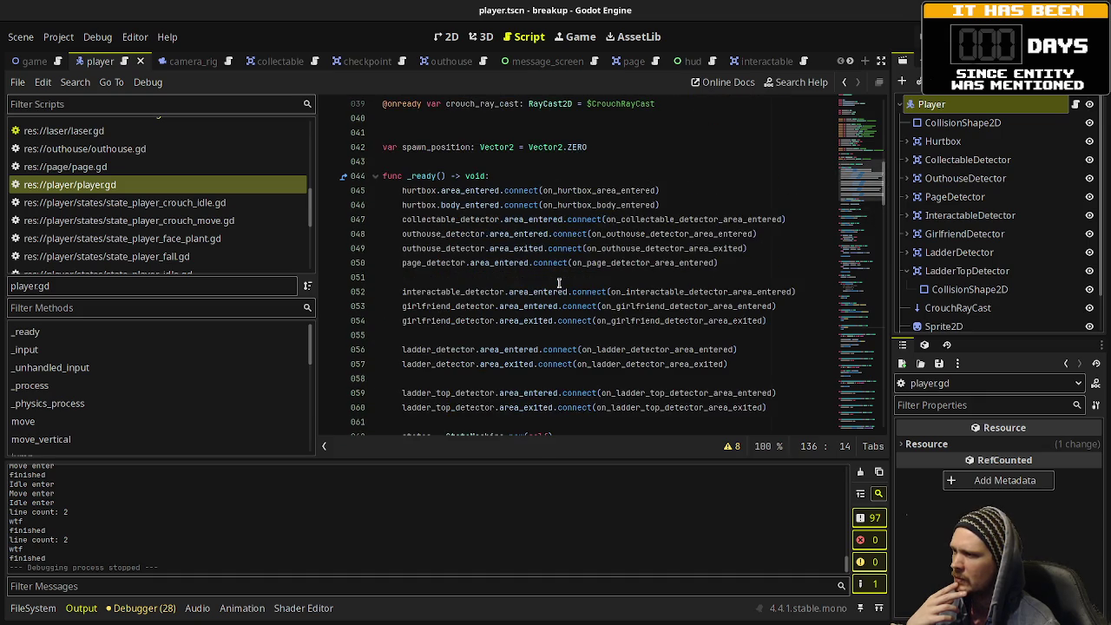
{"action": "scroll", "coordinate": [559, 283], "scroll_direction": "down", "scroll_amount": 2}
{"action": "double_click", "coordinate": [447, 223]}
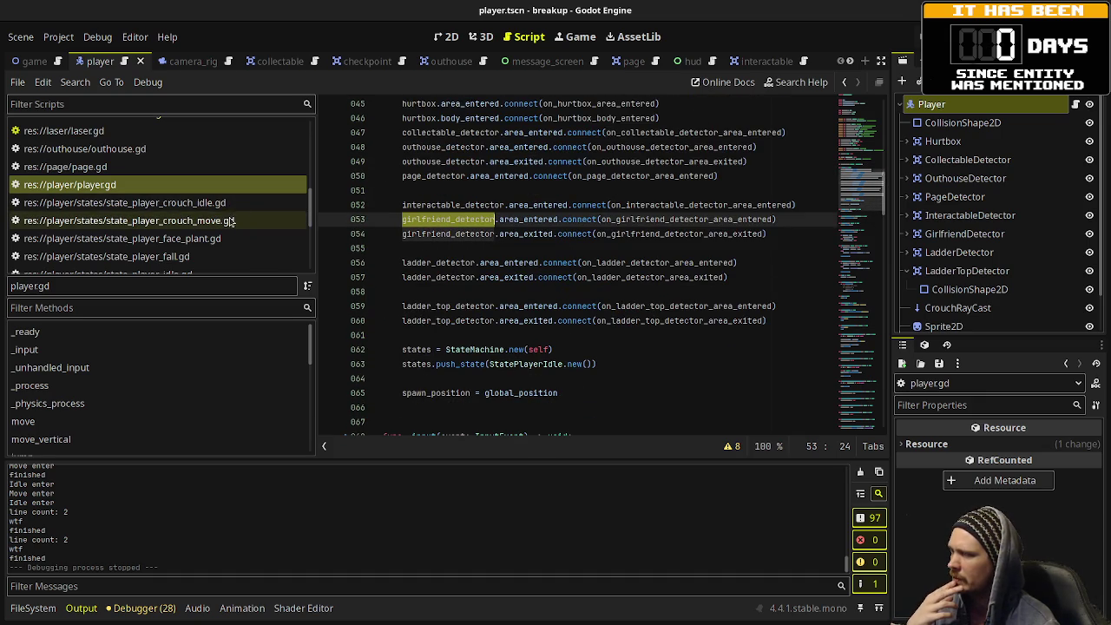
Step: Read through the state_player_crouch_idle.gd script
{"action": "left_click", "coordinate": [200, 202]}
{"action": "scroll", "coordinate": [501, 270], "scroll_direction": "down", "scroll_amount": 3}
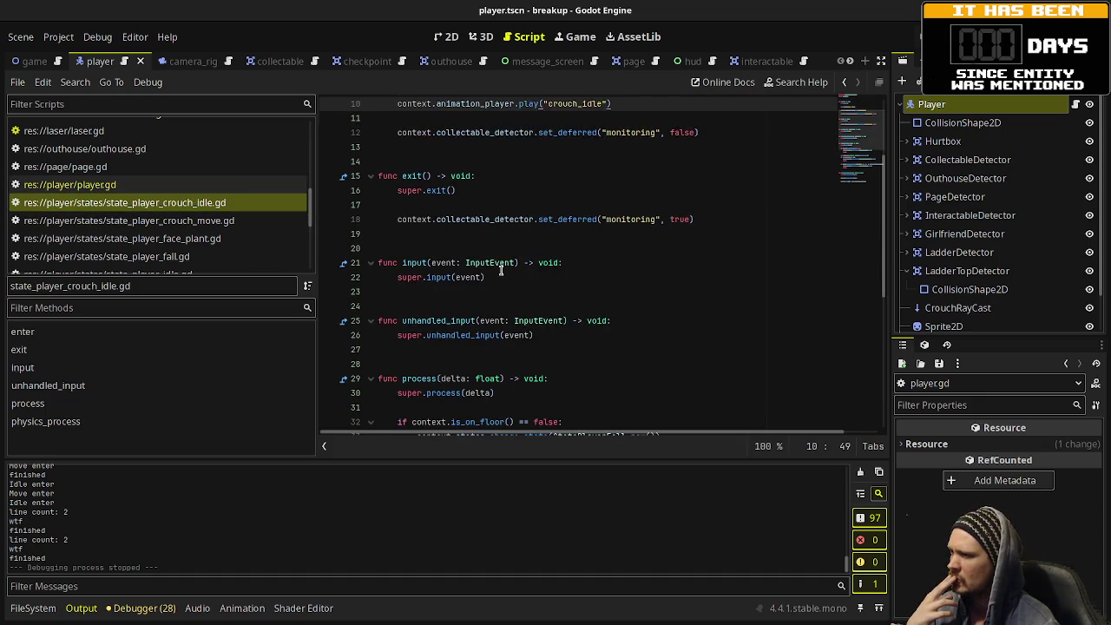
{"action": "scroll", "coordinate": [501, 270], "scroll_direction": "down", "scroll_amount": 3}
{"action": "scroll", "coordinate": [501, 270], "scroll_direction": "down", "scroll_amount": 3}
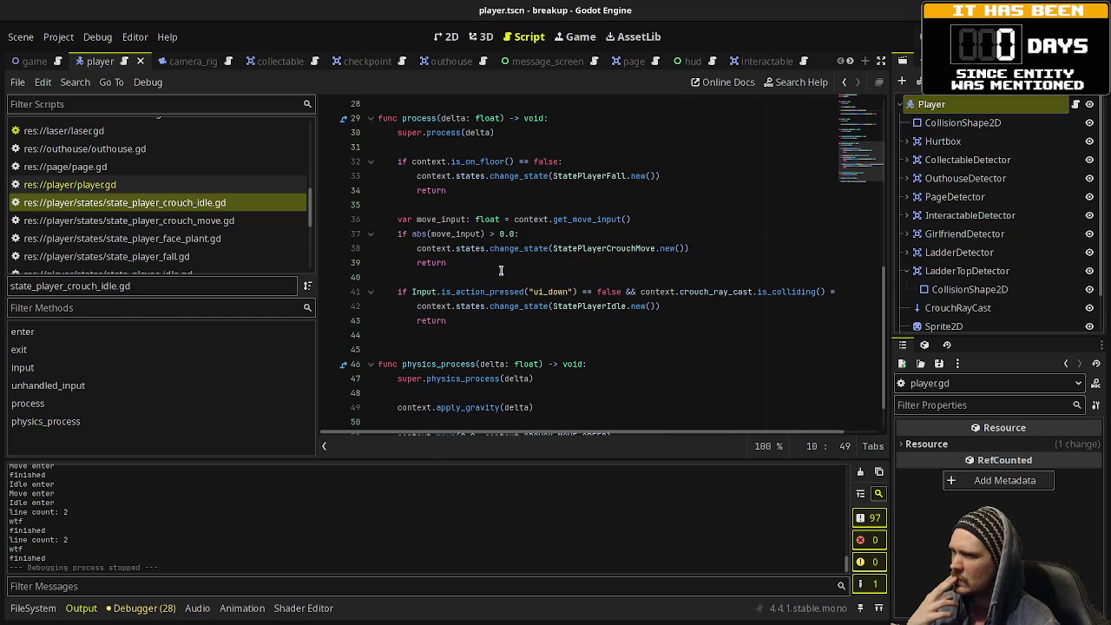
{"action": "scroll", "coordinate": [501, 270], "scroll_direction": "down", "scroll_amount": 1}
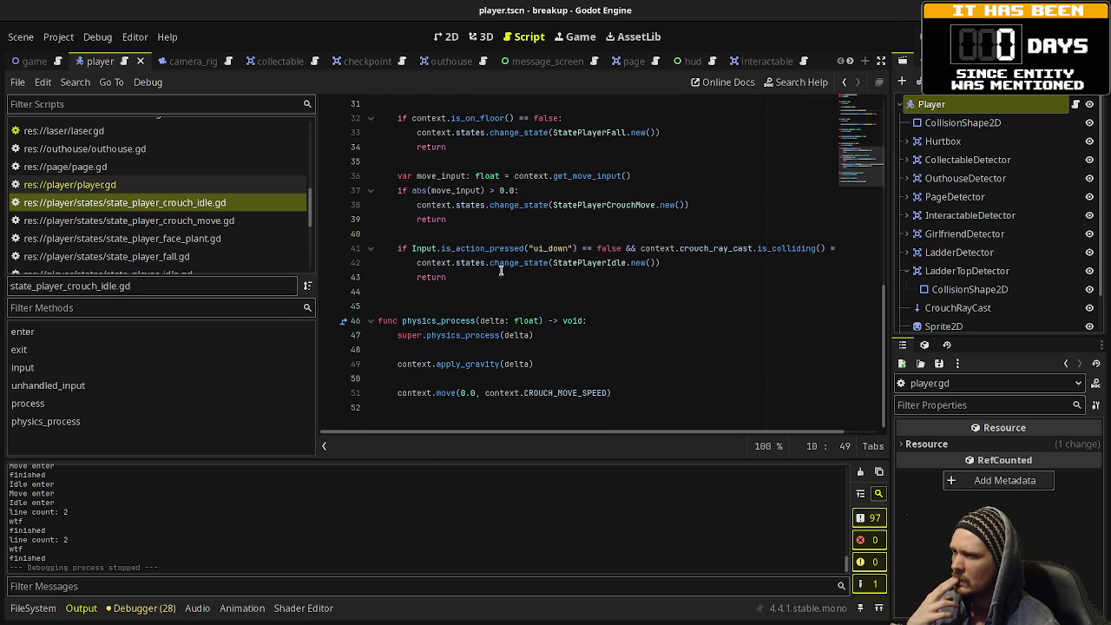
Step: Review state_player_crouch_move.gd, then bring up game.gd
{"action": "left_click", "coordinate": [208, 221]}
{"action": "scroll", "coordinate": [527, 282], "scroll_direction": "down", "scroll_amount": 2}
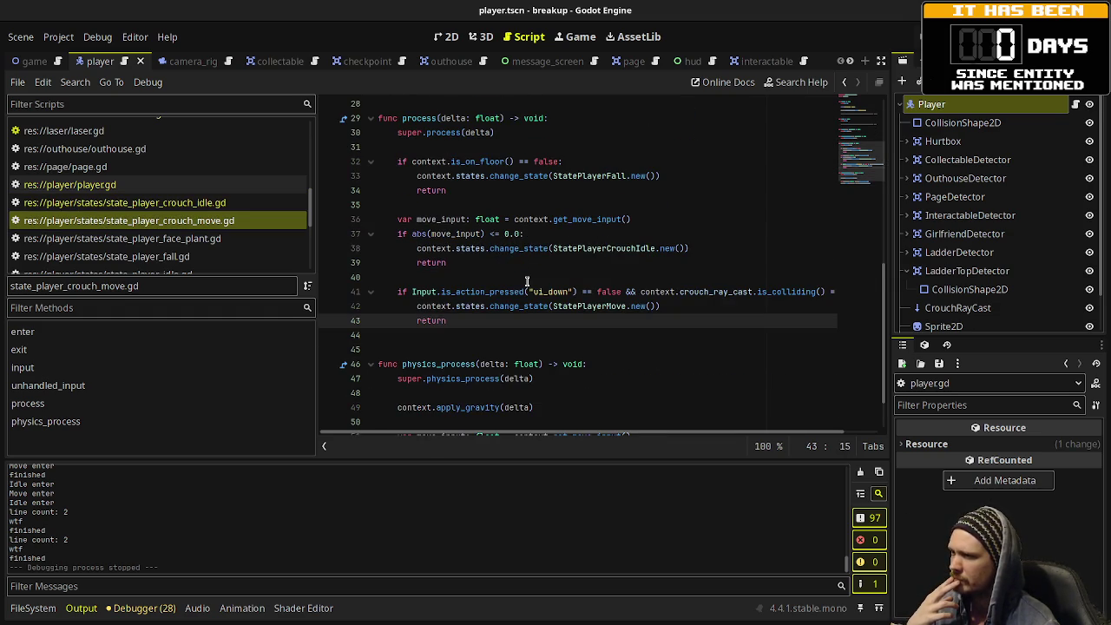
{"action": "scroll", "coordinate": [527, 281], "scroll_direction": "down", "scroll_amount": 1}
{"action": "scroll", "coordinate": [527, 282], "scroll_direction": "up", "scroll_amount": 10}
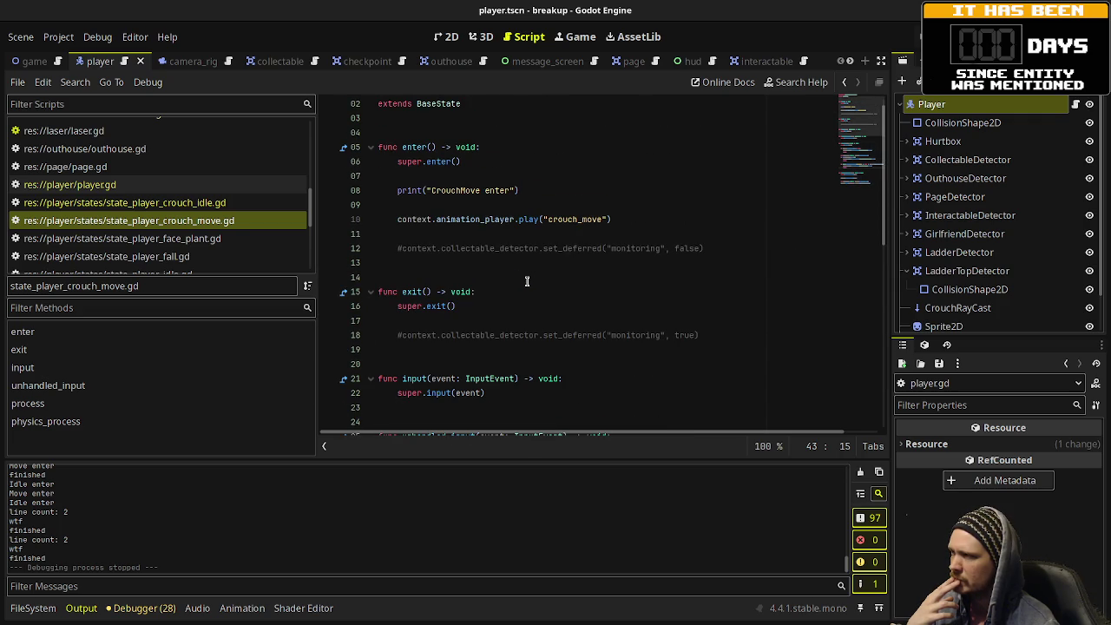
{"action": "scroll", "coordinate": [201, 246], "scroll_direction": "up", "scroll_amount": 6}
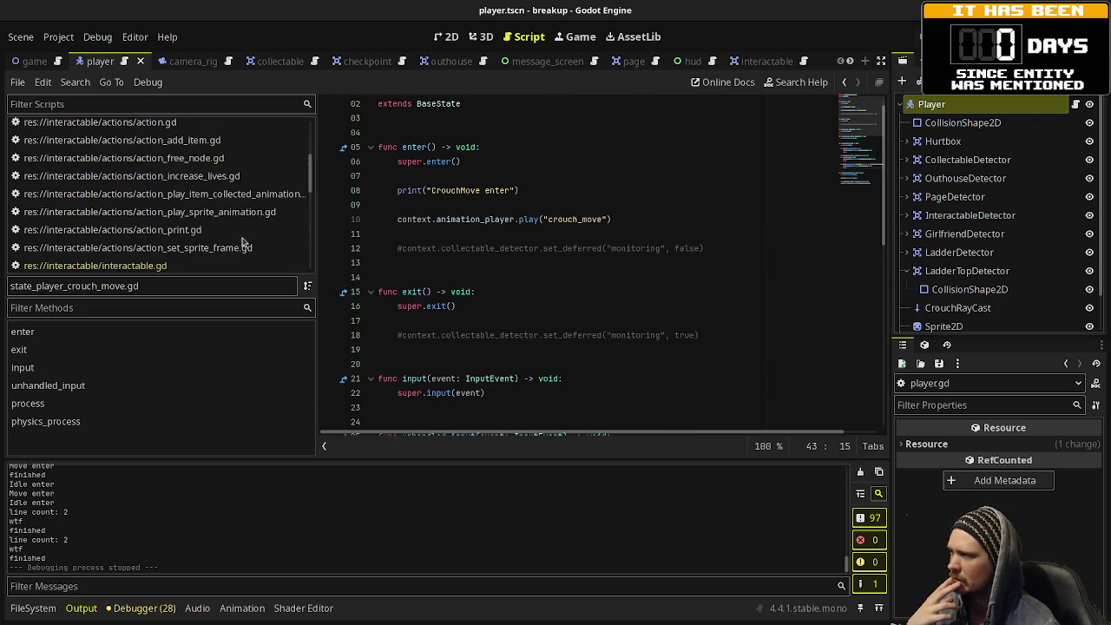
{"action": "left_click", "coordinate": [119, 238]}
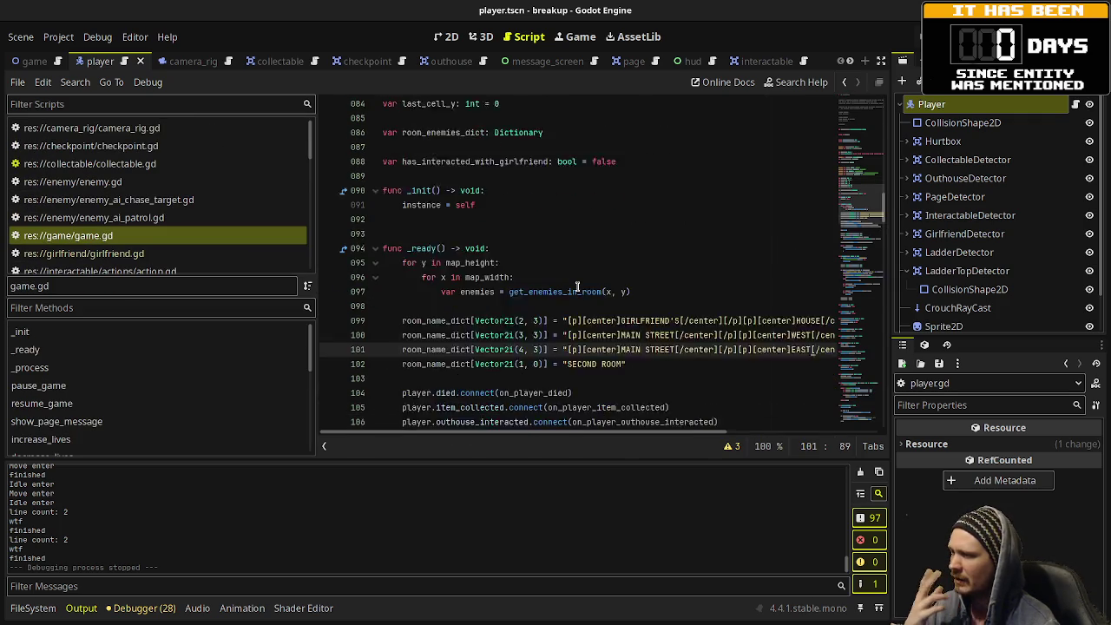
Step: Scroll game.gd to on_player_girlfriend_interacted() near line 258 to read the girlfriend's dialogue lines
{"action": "scroll", "coordinate": [578, 287], "scroll_direction": "down", "scroll_amount": 12}
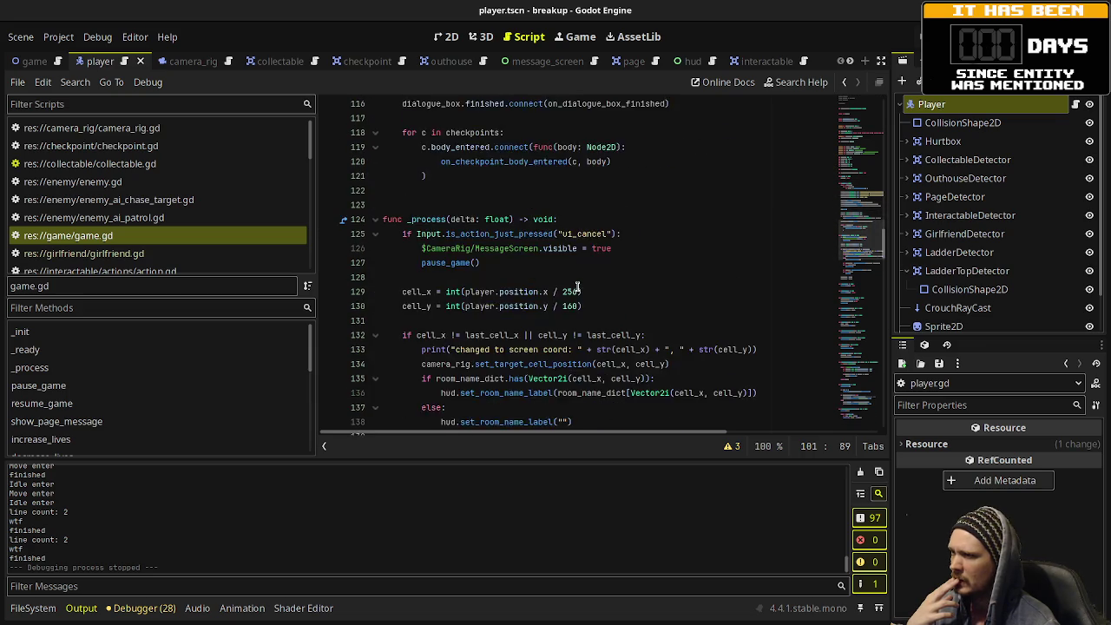
{"action": "scroll", "coordinate": [577, 287], "scroll_direction": "down", "scroll_amount": 20}
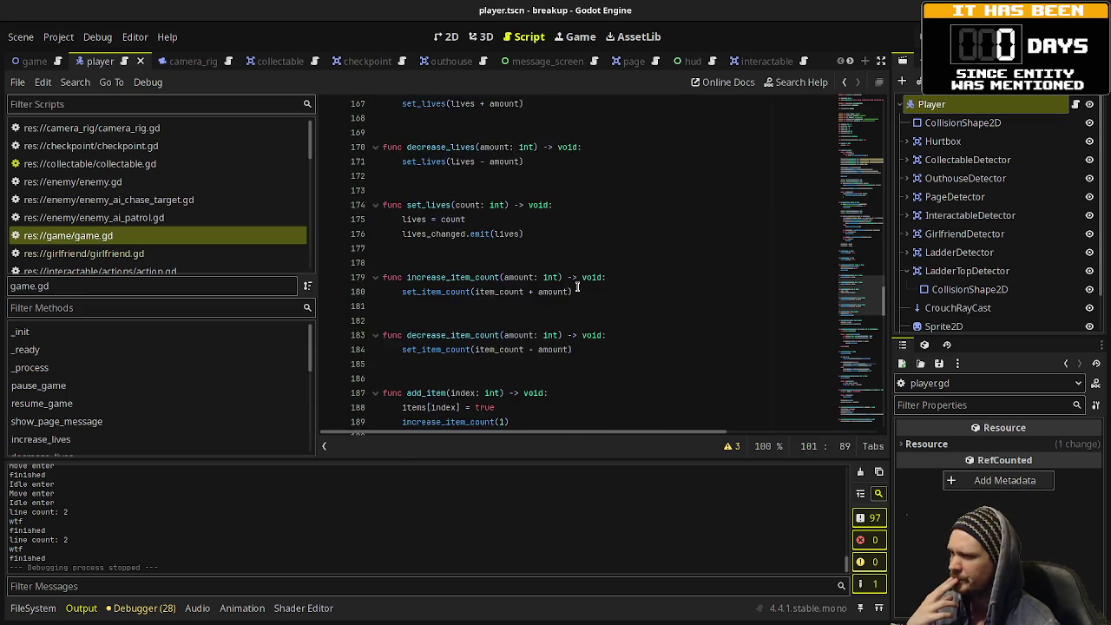
{"action": "scroll", "coordinate": [577, 286], "scroll_direction": "down", "scroll_amount": 15}
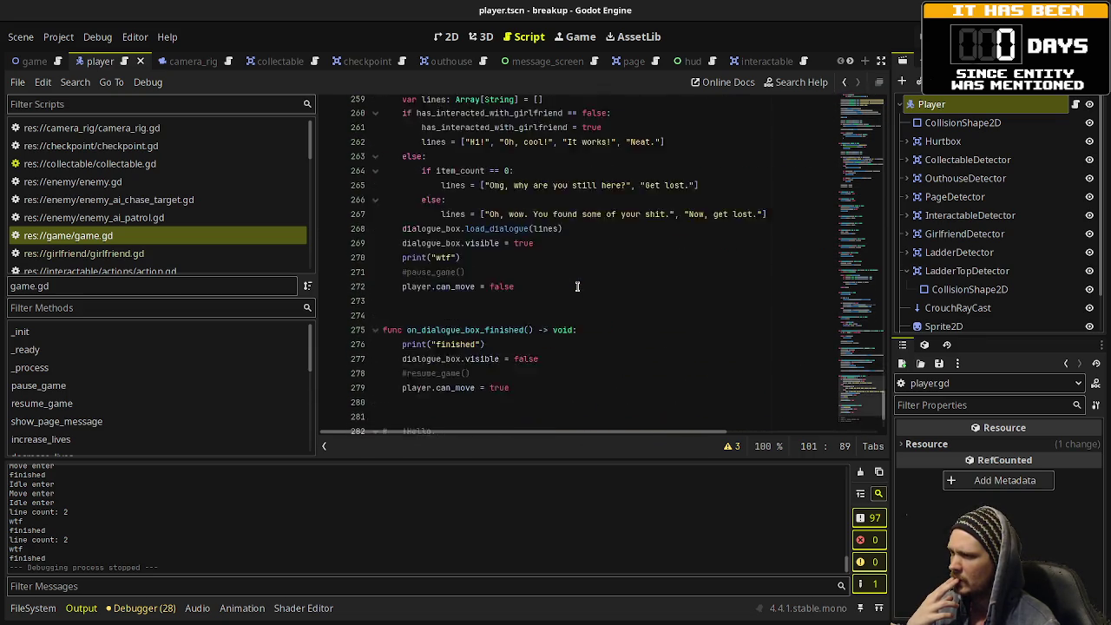
{"action": "scroll", "coordinate": [577, 287], "scroll_direction": "up", "scroll_amount": 2}
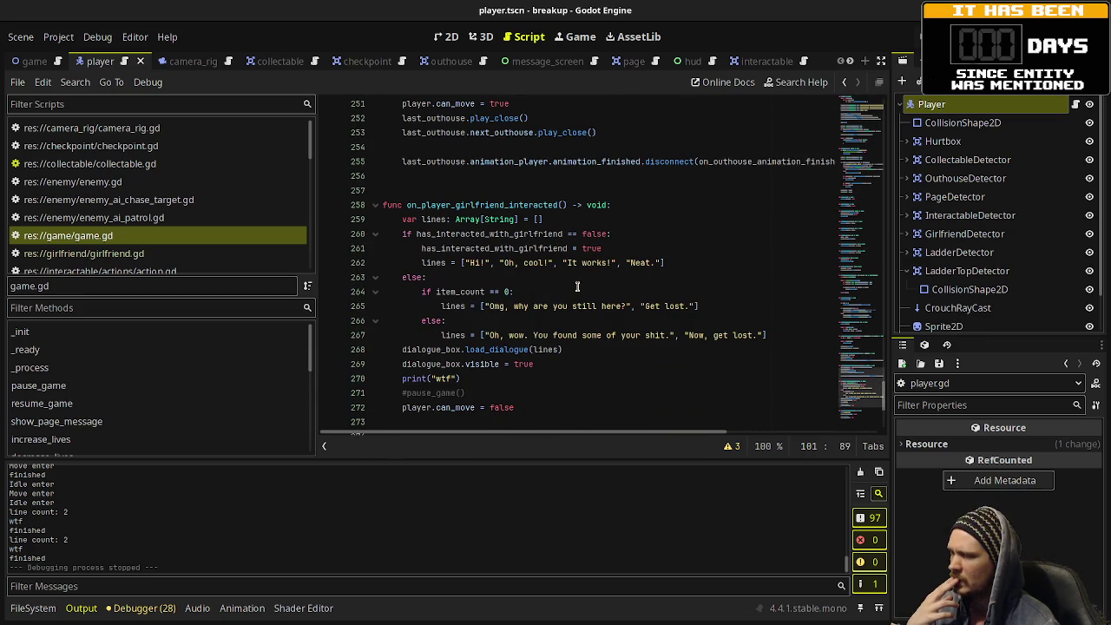